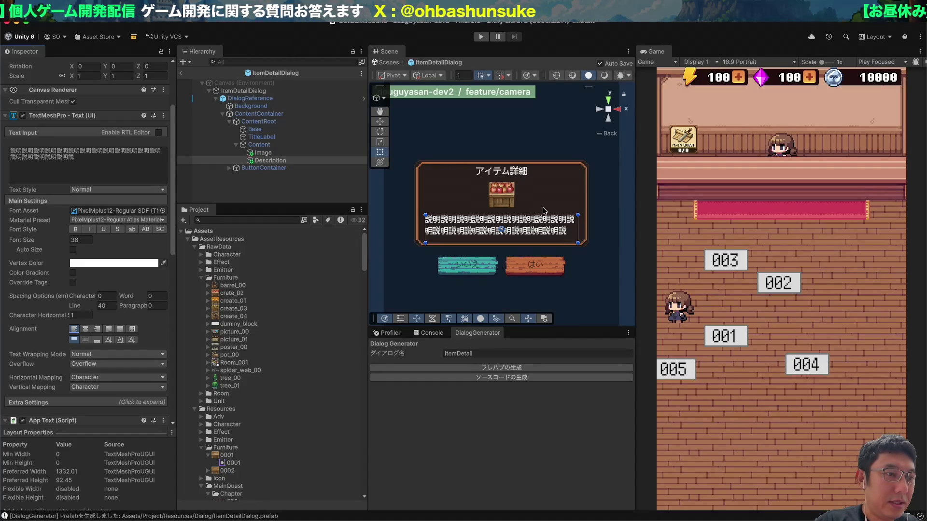
- Set the ContentContainer height to 500
left_click(548, 193)
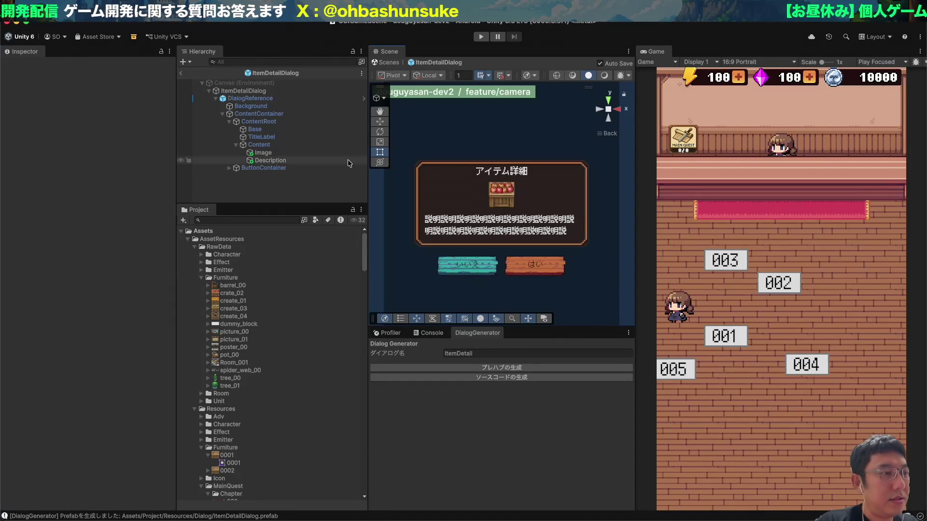
left_click(273, 121)
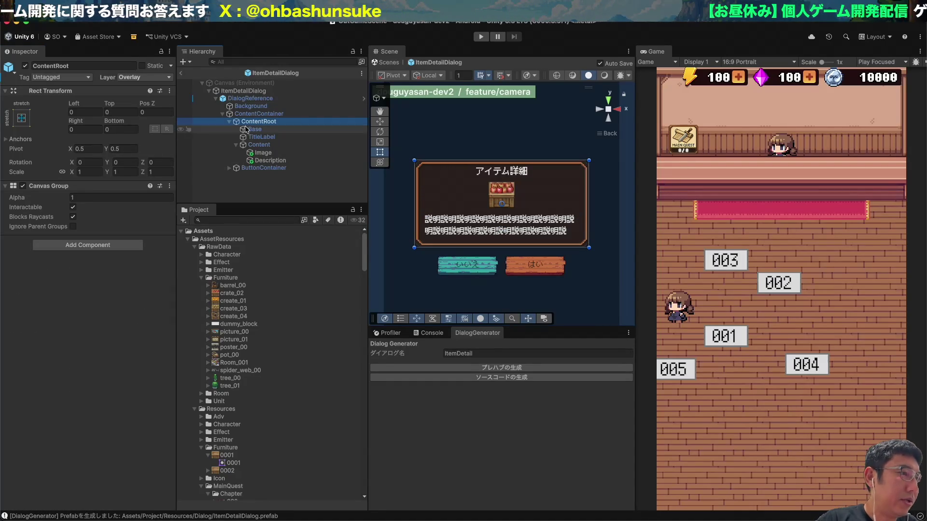
left_click(270, 114)
left_click(127, 129)
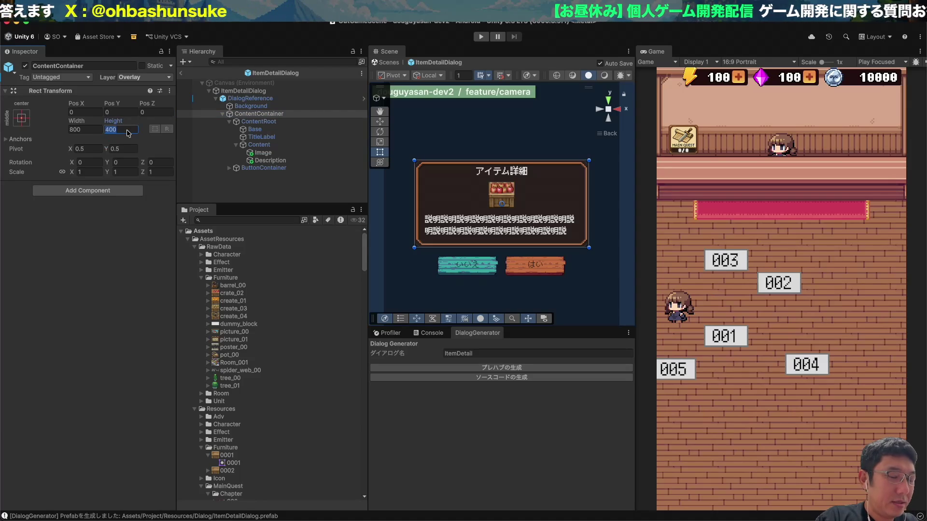
type("500")
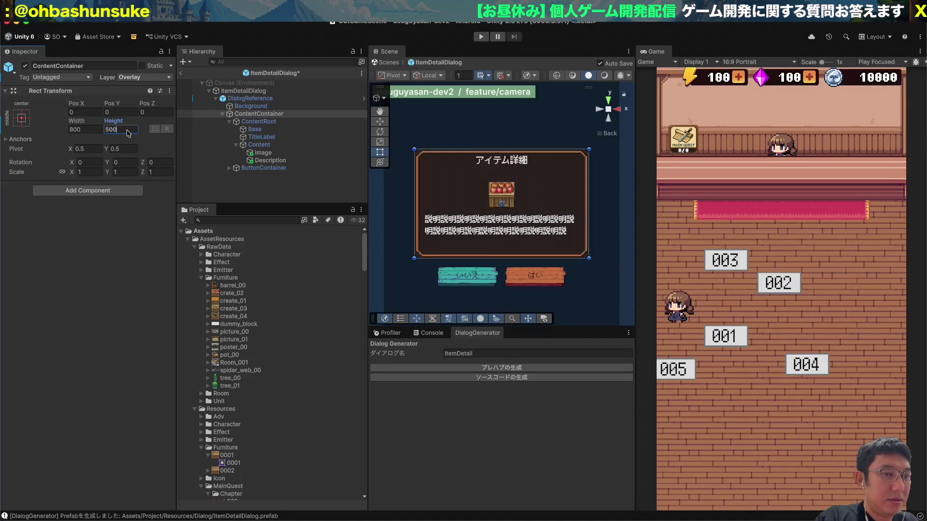
- Resize the crate image to 158×158 and move it up toward the title
left_click(278, 153)
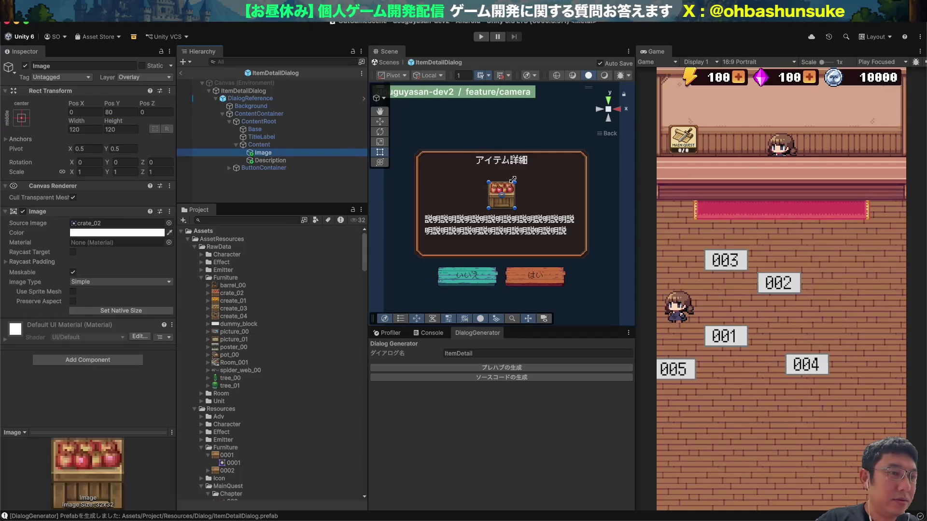
left_click_drag(514, 182, 521, 180)
left_click(86, 129)
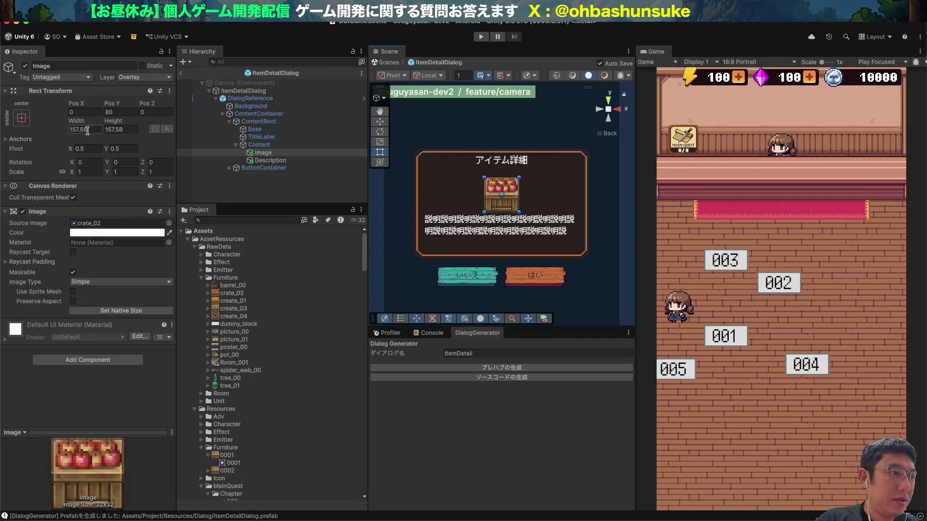
type("158")
key("Tab")
type("15")
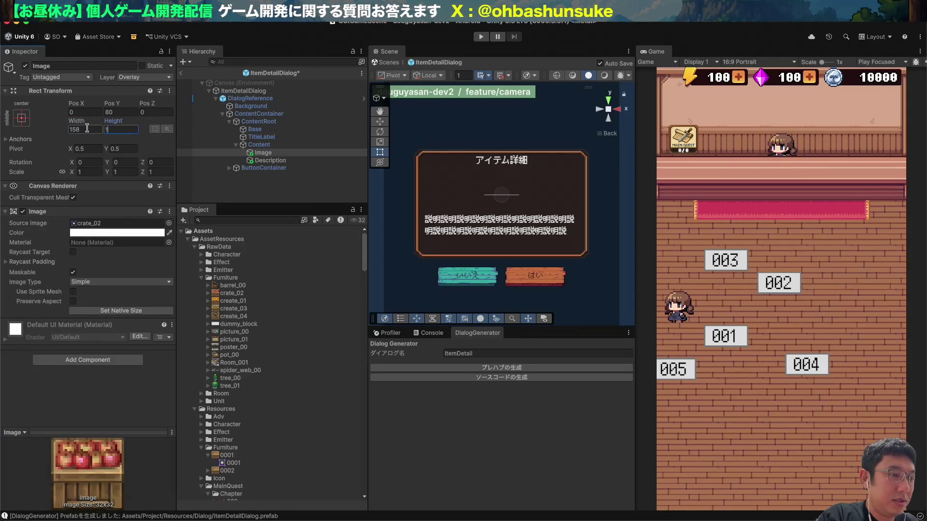
type("8")
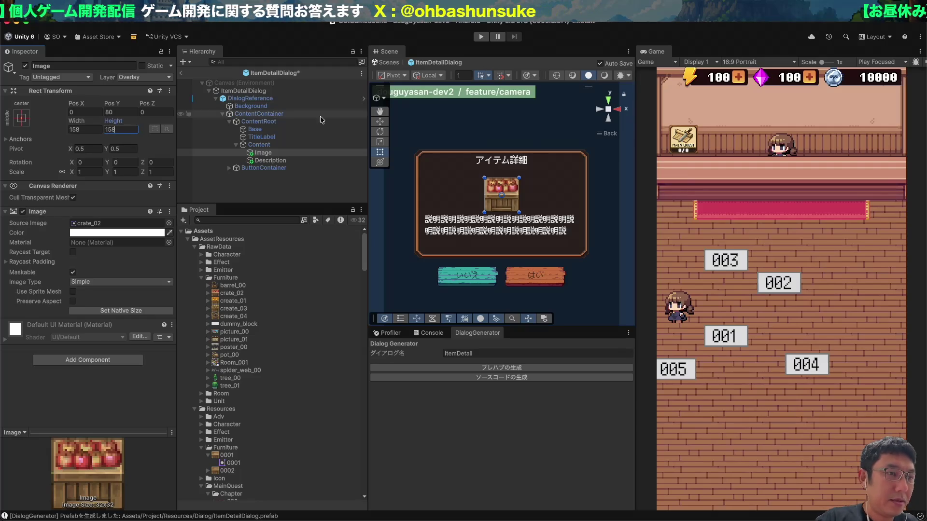
left_click(503, 201)
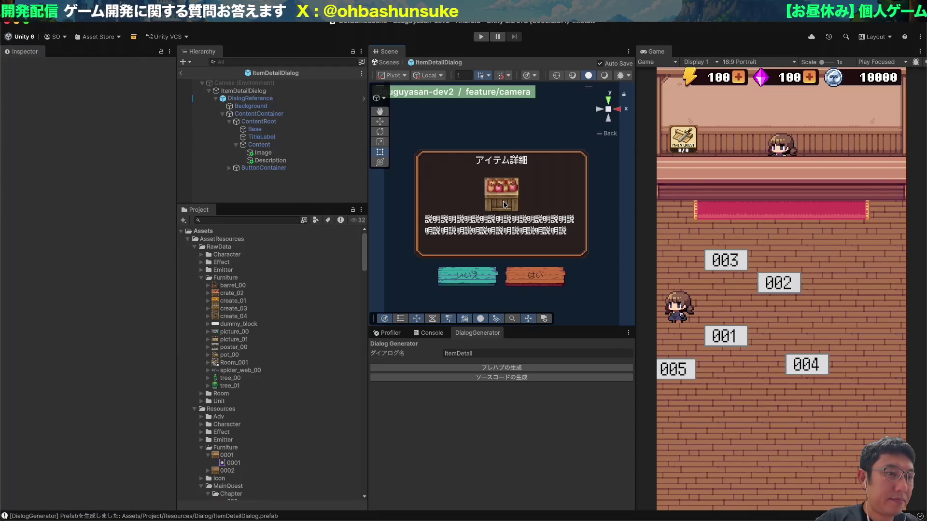
left_click(303, 153)
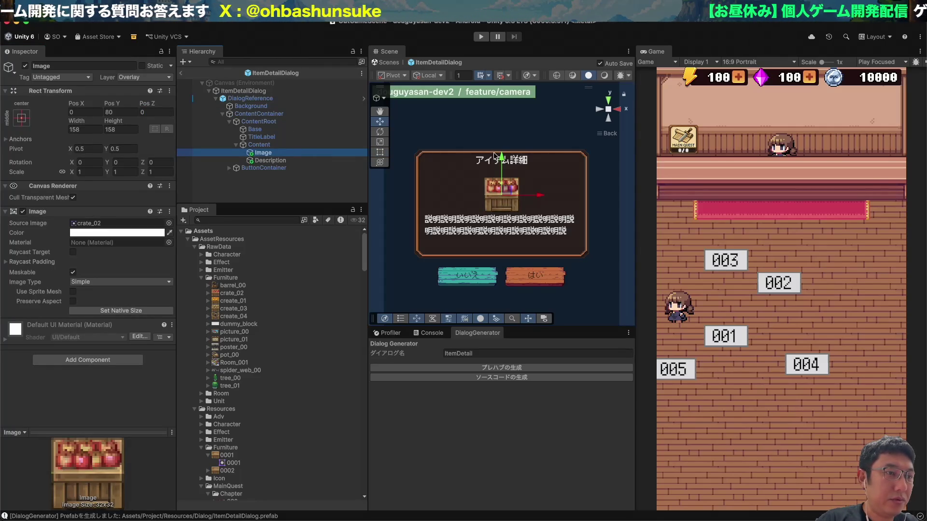
left_click_drag(503, 161, 502, 151)
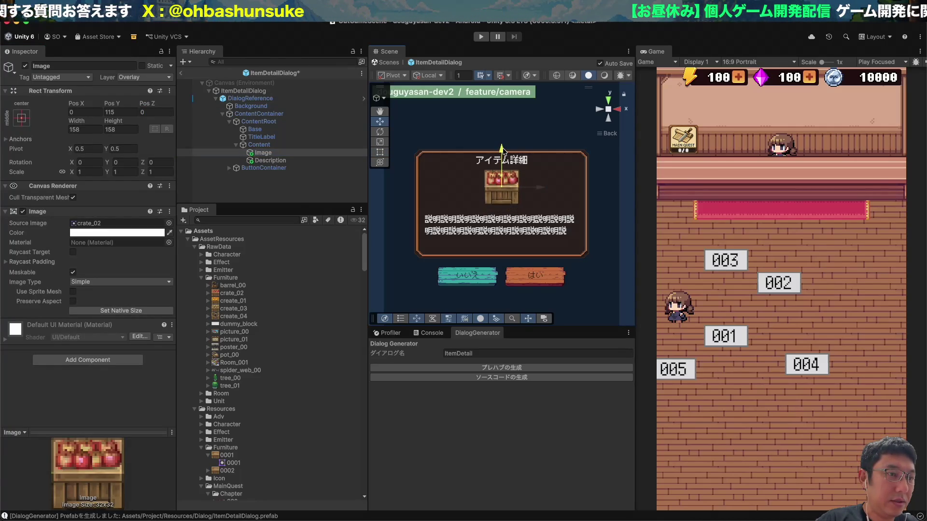
- Move the Description text lower, toward Pos Y -80, and save the prefab
left_click(270, 160)
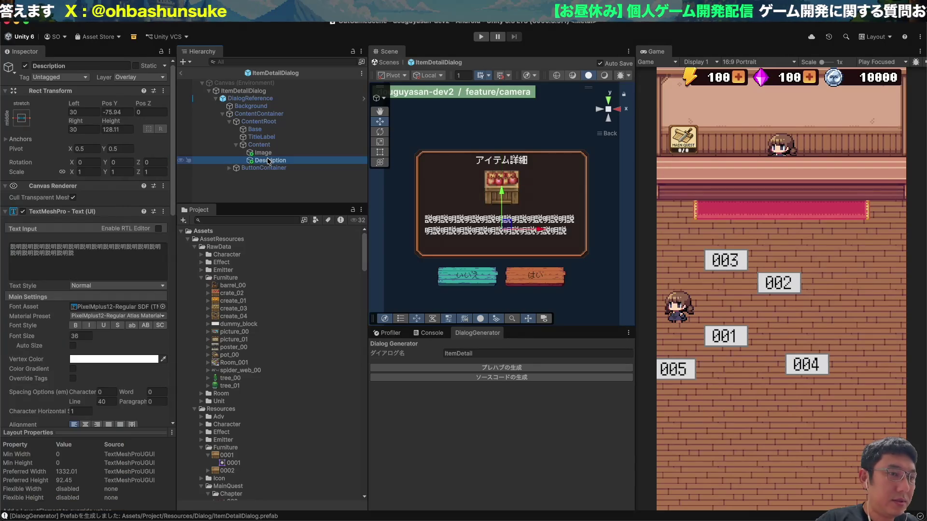
left_click_drag(500, 189, 500, 189)
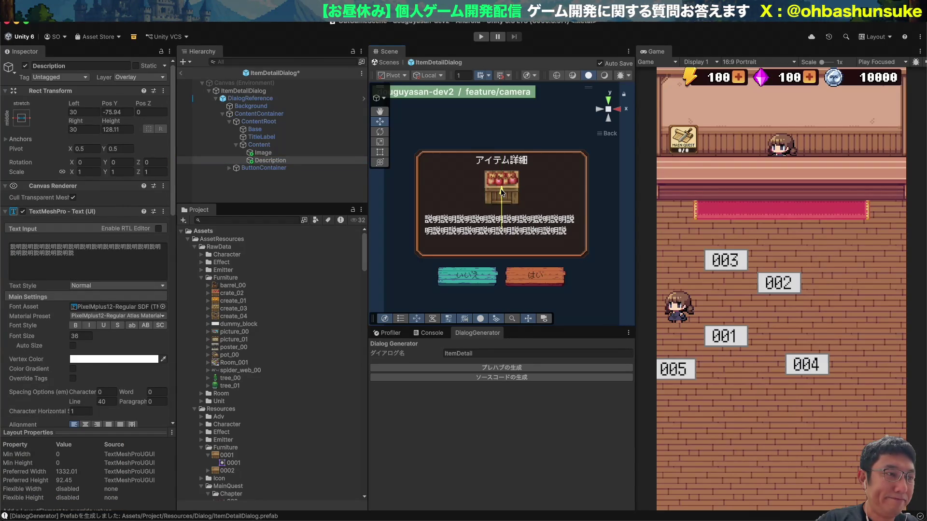
key("ctrl+z")
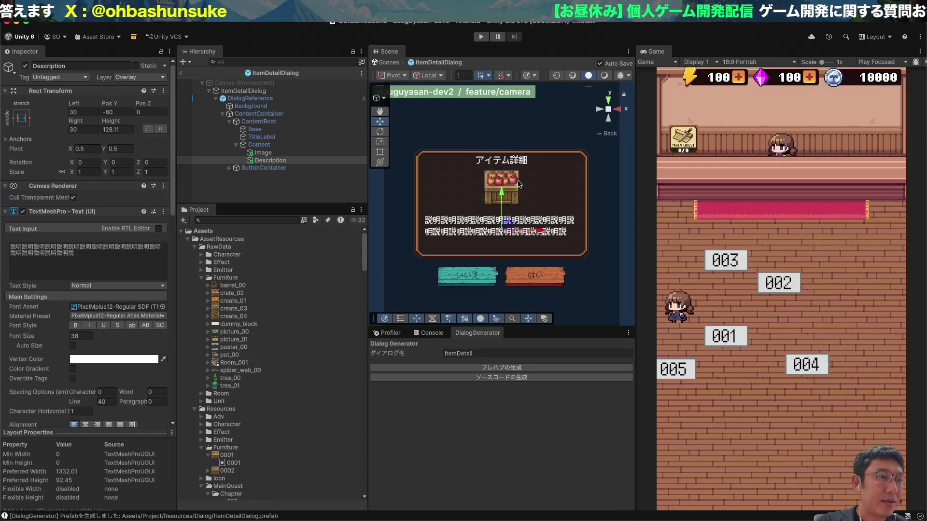
- Select the ItemDetailDialog root object, then bring up the app switcher
left_click(263, 91)
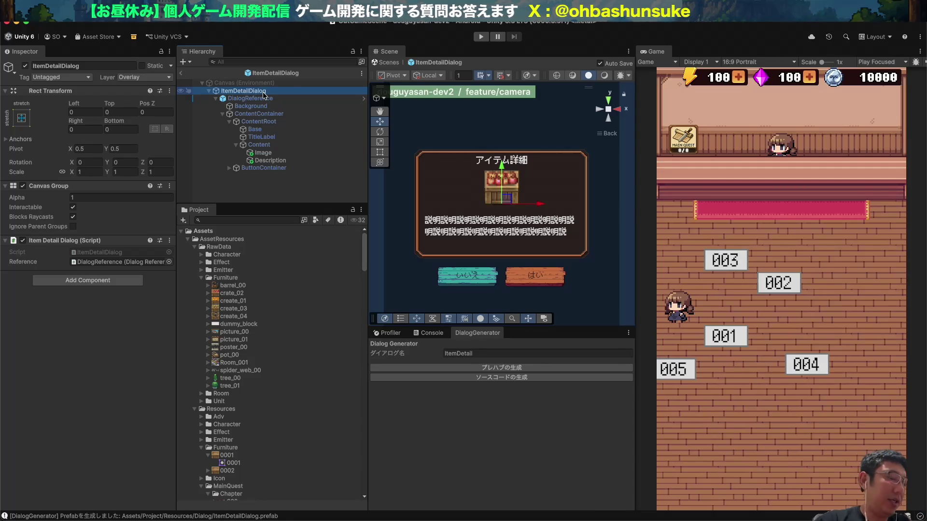
key("super+Tab")
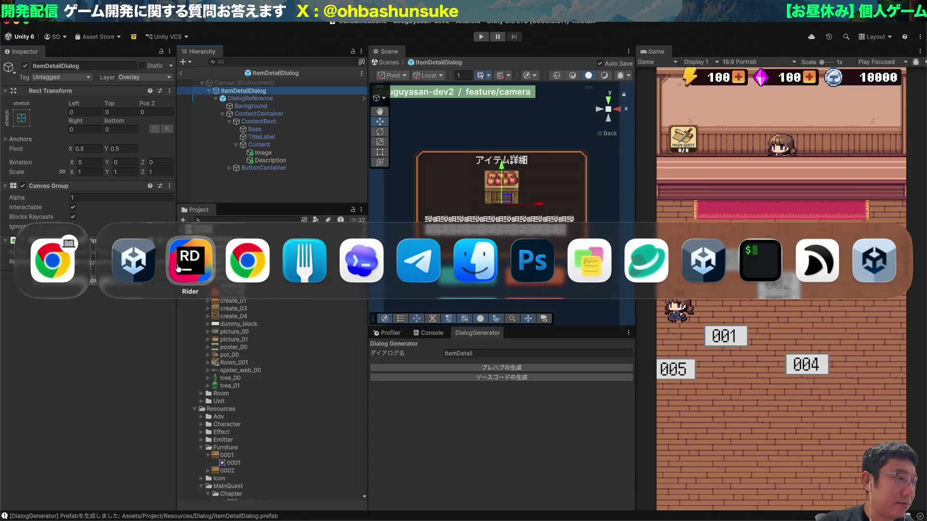
- In Fork, stage the Common and Resources changes and review the ItemDetailDialog diffs
left_click(316, 269)
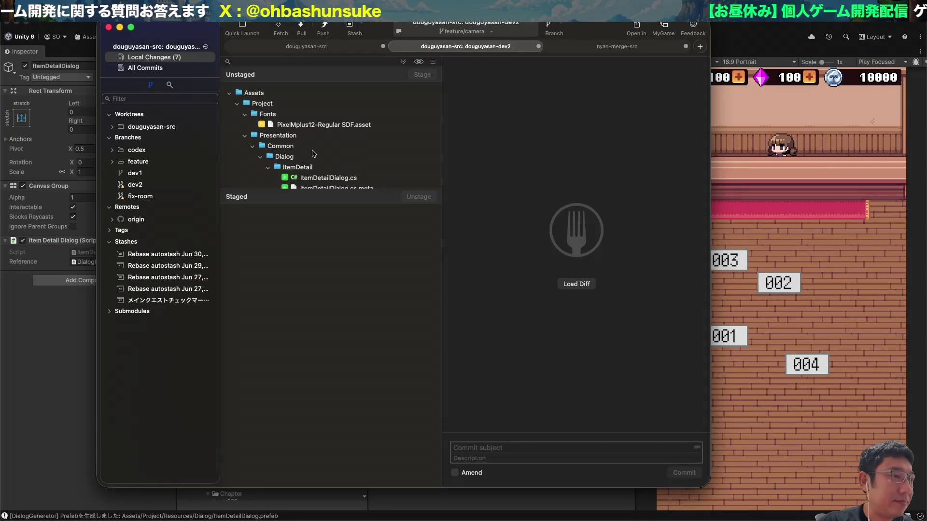
left_click(313, 151)
key("Left")
key("Left")
key("Left")
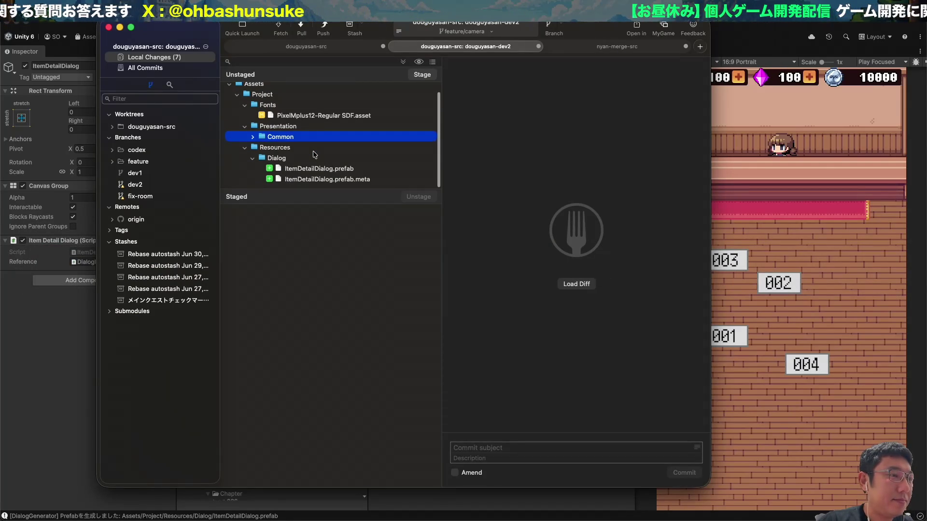
key("Down")
key("Left")
key("shift+Up")
left_click_drag(310, 157, 312, 247)
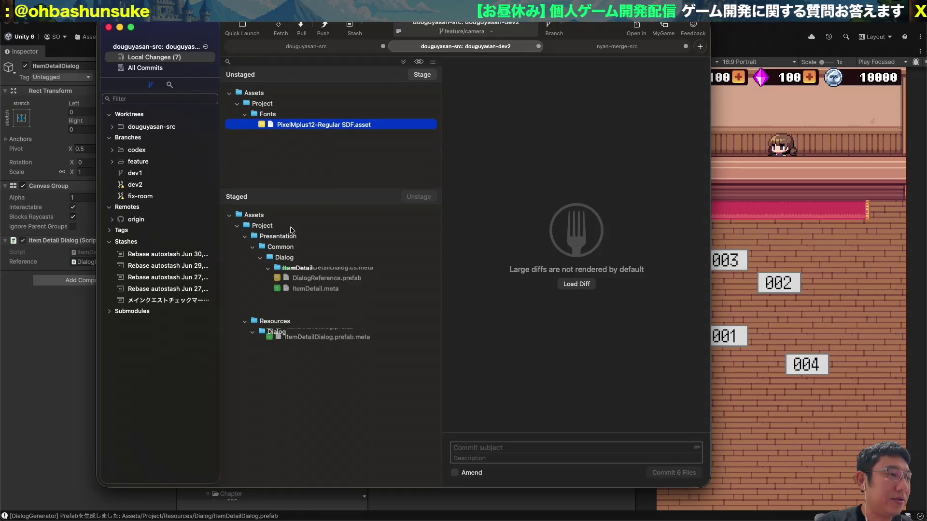
left_click(322, 280)
key("Down")
key("Down")
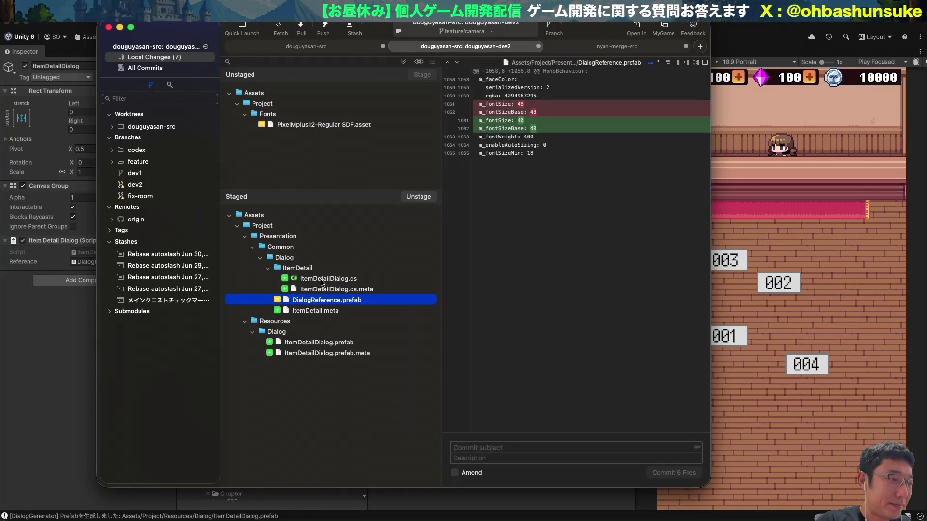
left_click(321, 281)
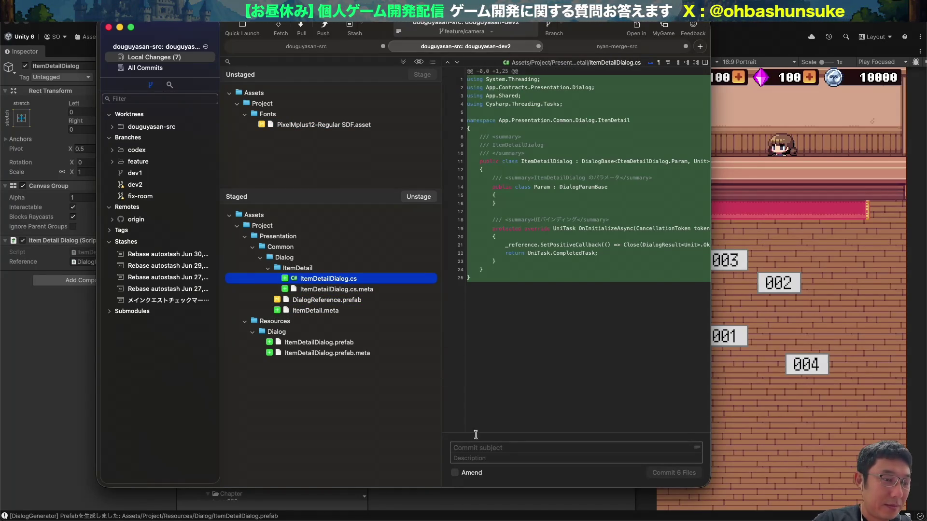
- Commit the six files as 'Add ItemDetailDialog' and push feature/camera to origin
left_click(482, 452)
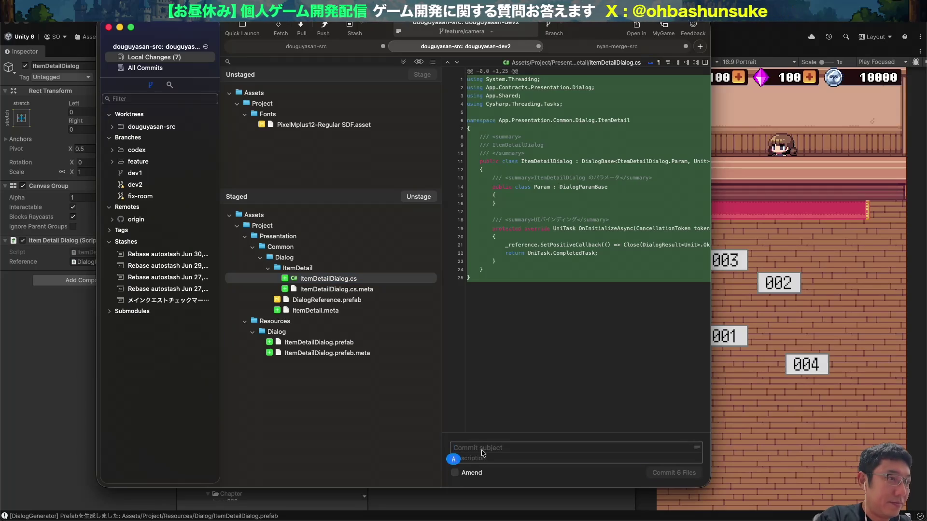
type("Add ItemDetailDialog")
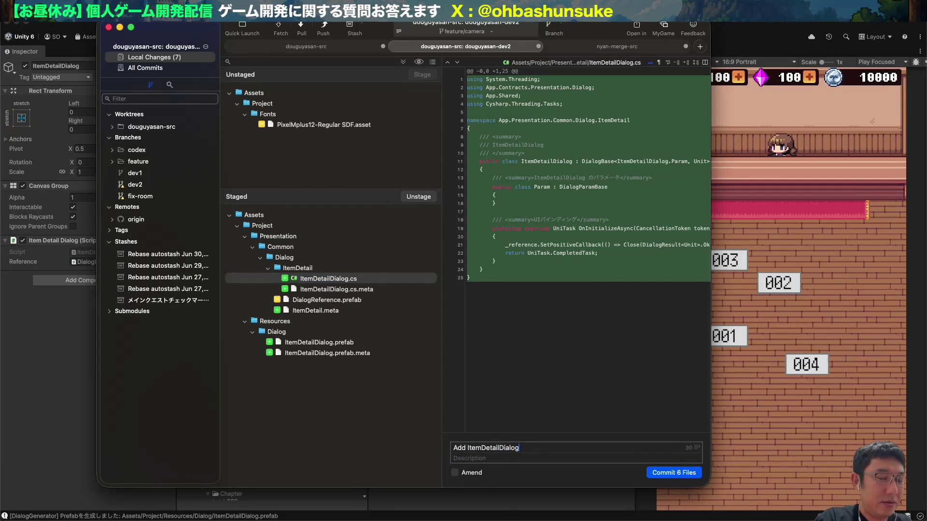
key("super+Return")
key("super+shift+p")
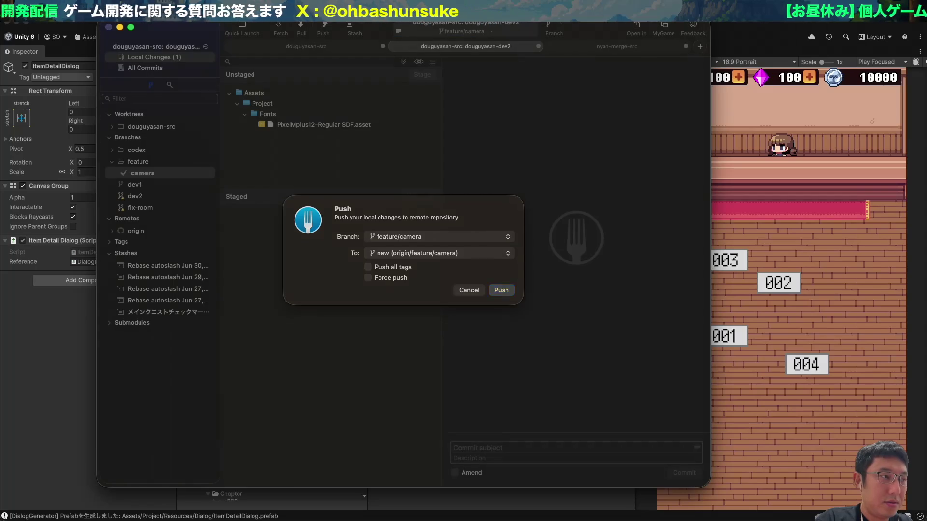
key("Return")
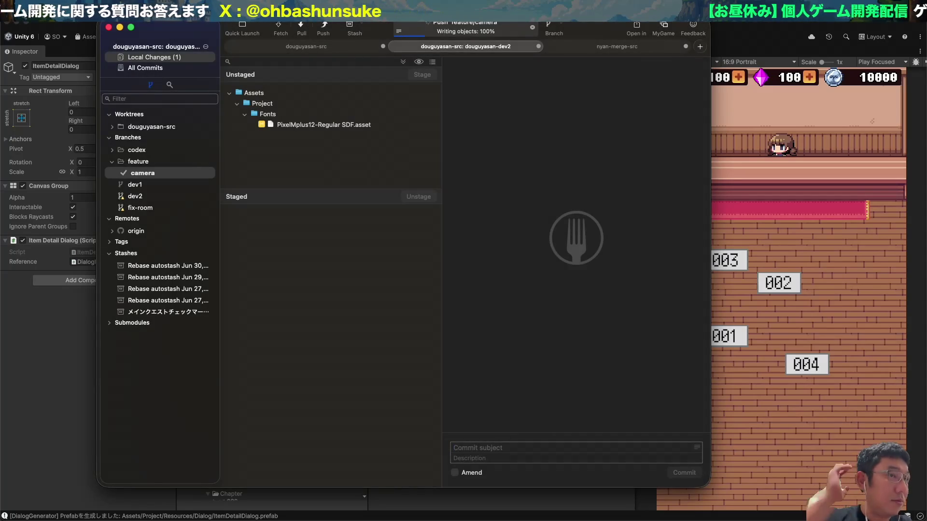
key("super+Tab")
key("super+Tab")
key("super+Tab")
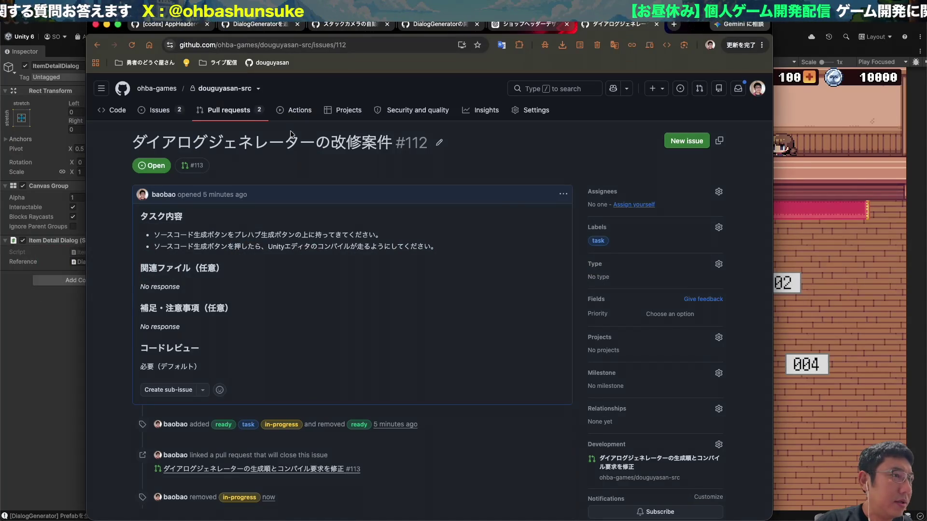
- Create the 'Add ItemDetailDialog' pull request from feature/camera into develop in douguyasan-src
left_click(232, 92)
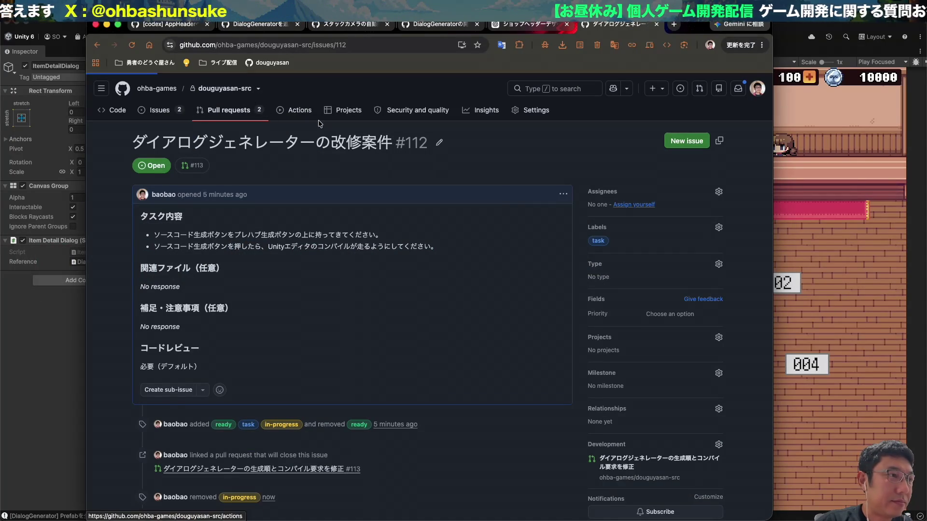
left_click(169, 229)
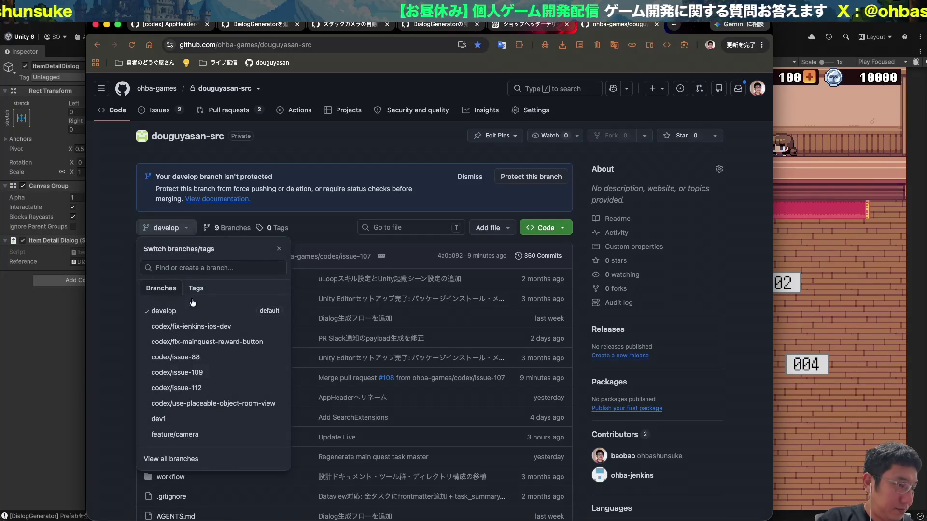
left_click(175, 435)
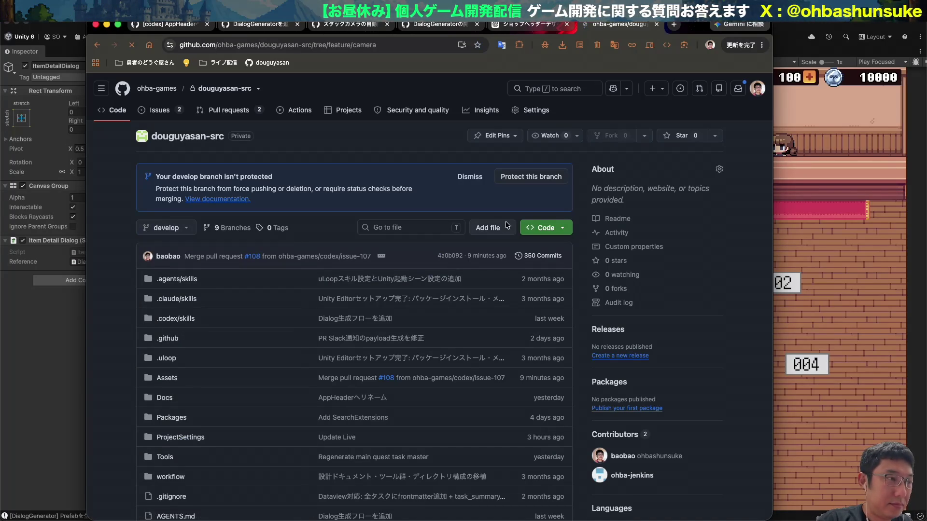
left_click(542, 202)
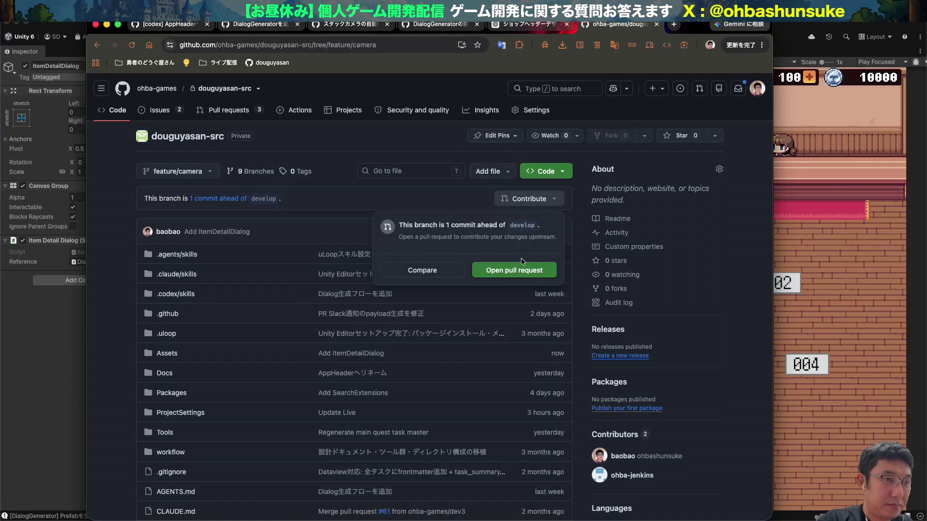
left_click(516, 272)
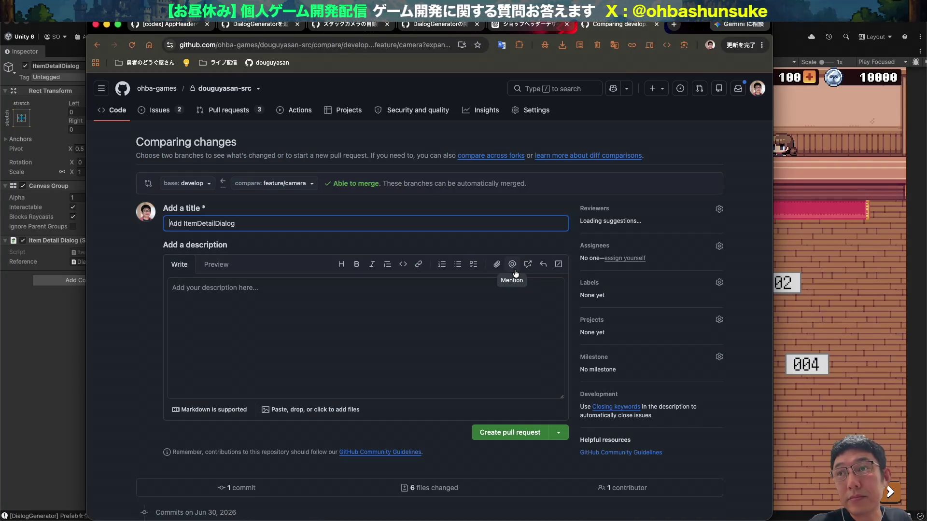
left_click(496, 433)
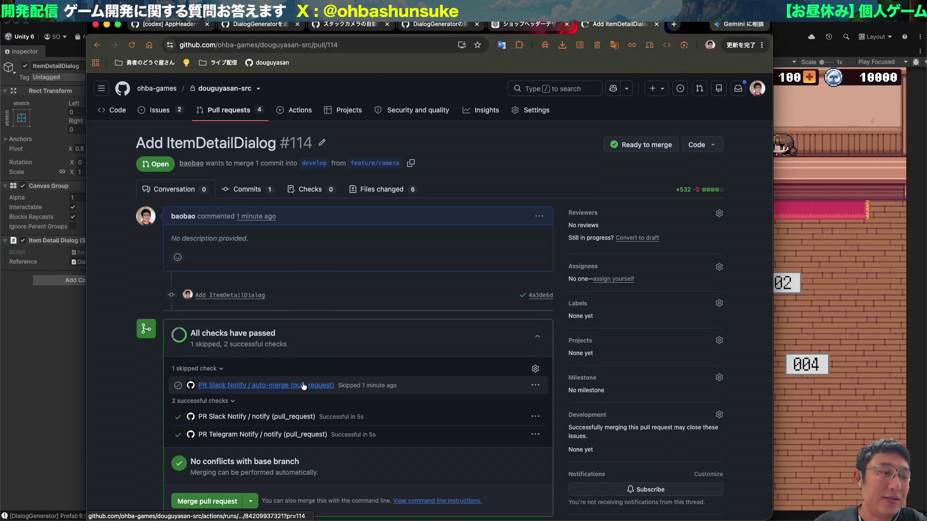
scroll(322, 382, "down", 2)
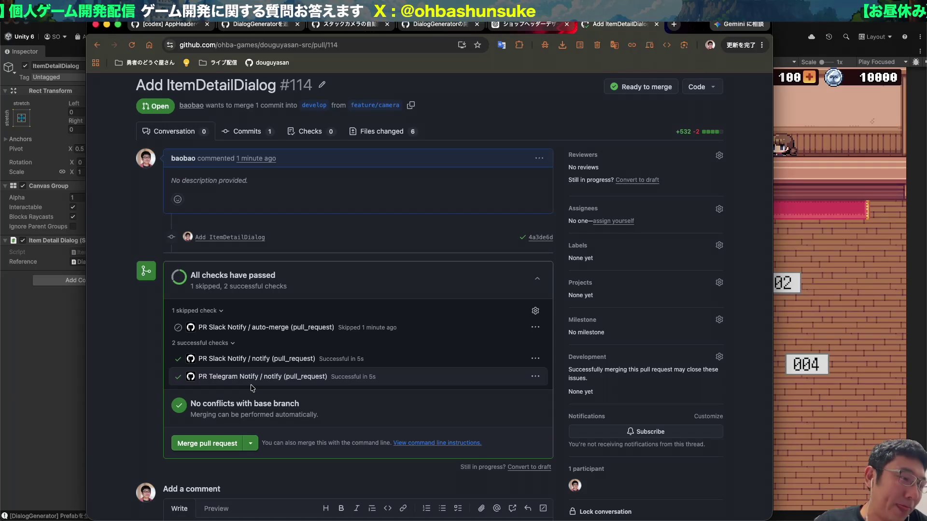
left_click(203, 443)
- Confirm the merge of PR #114 into develop, widen the browser, and switch to Unity
left_click(213, 448)
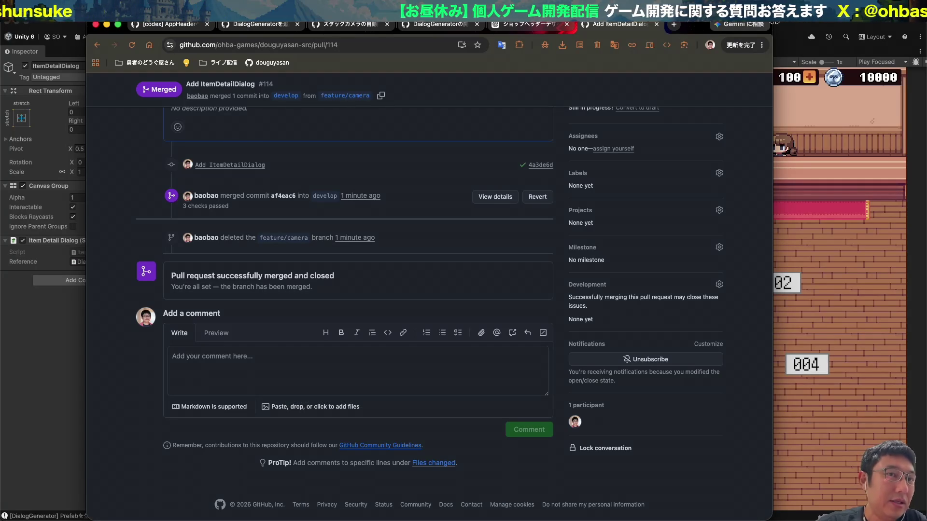
mouse_move(773, 270)
left_mouse_down()
mouse_move(748, 271)
mouse_move(795, 270)
left_mouse_up()
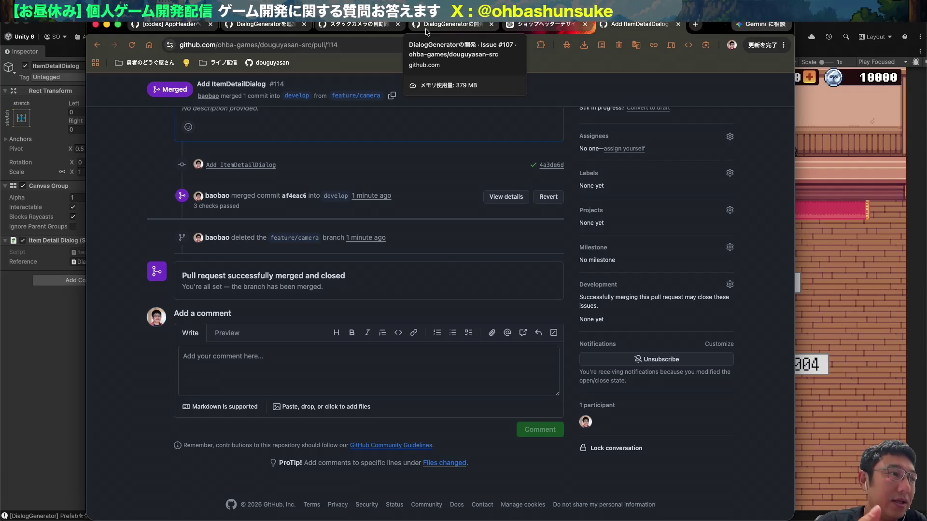
left_click(24, 323)
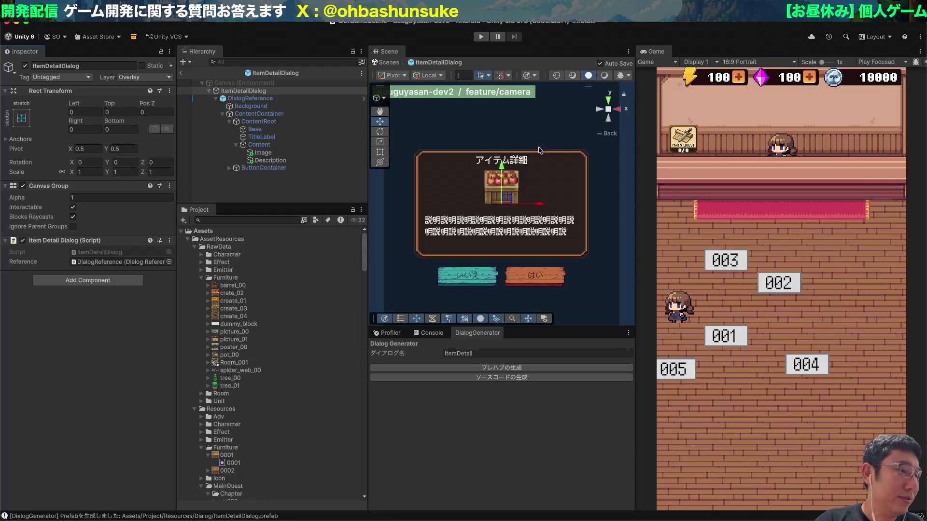
- Check the import settings of the Furniture textures dummy_block, crate_04 and barrel_00
left_click(248, 325)
key("Up")
key("Up")
key("Up")
key("Down")
key("Down")
key("Down")
key("Up")
key("Up")
key("Up")
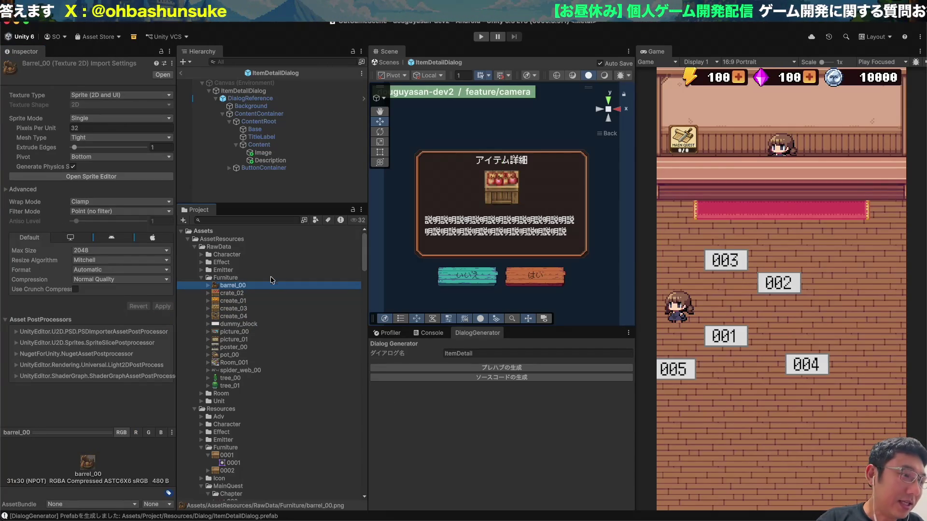
left_click(271, 279)
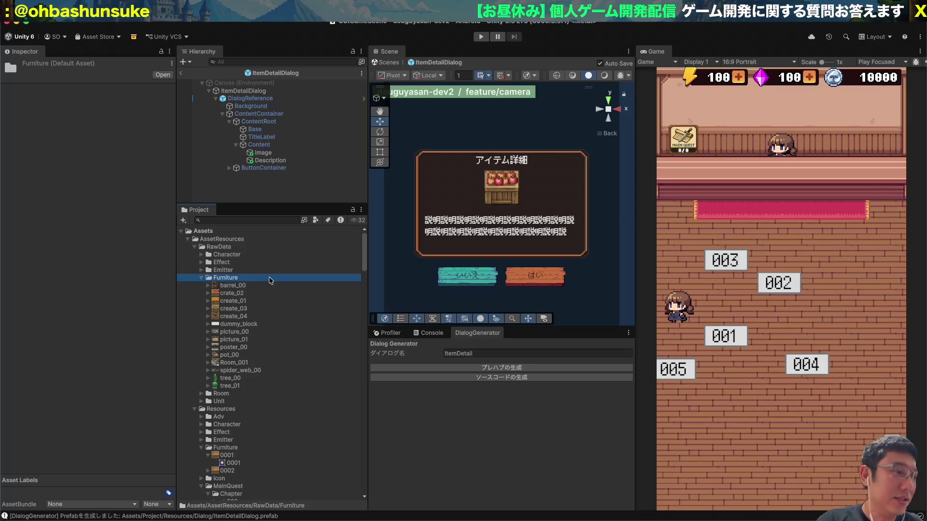
key("Up")
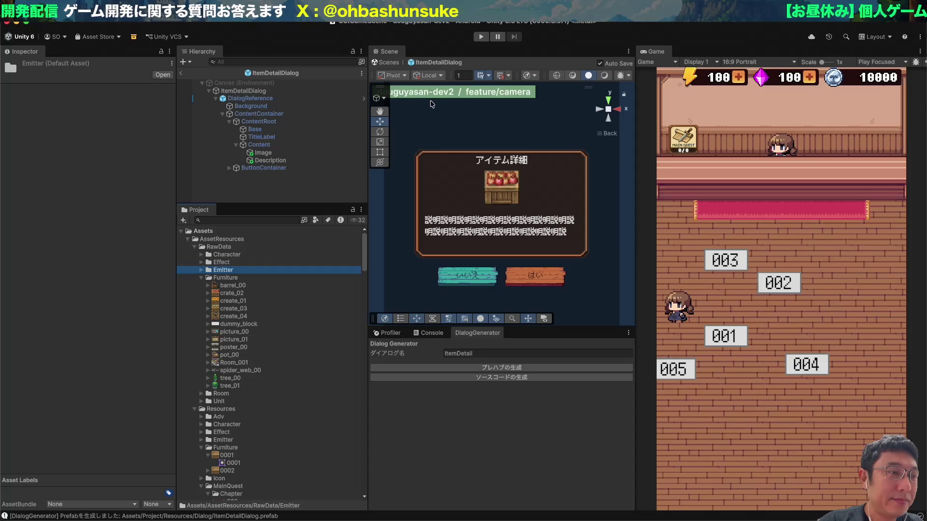
- Expand the Character, Effect, Material, Texture and Emitter folders under RawData
left_click(201, 255)
left_click(230, 256)
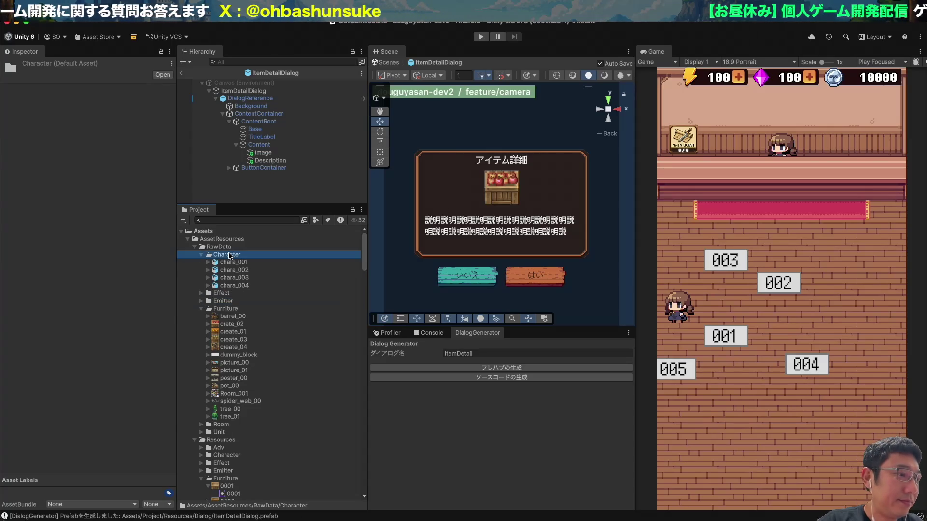
key("Down")
key("Down")
key("Down")
key("Right")
key("Down")
key("Right")
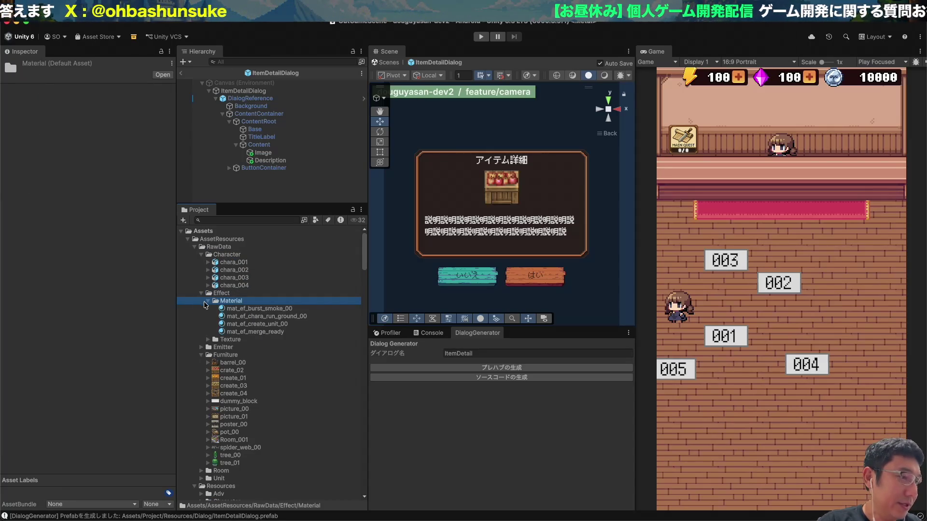
left_click(208, 300)
left_click(208, 309)
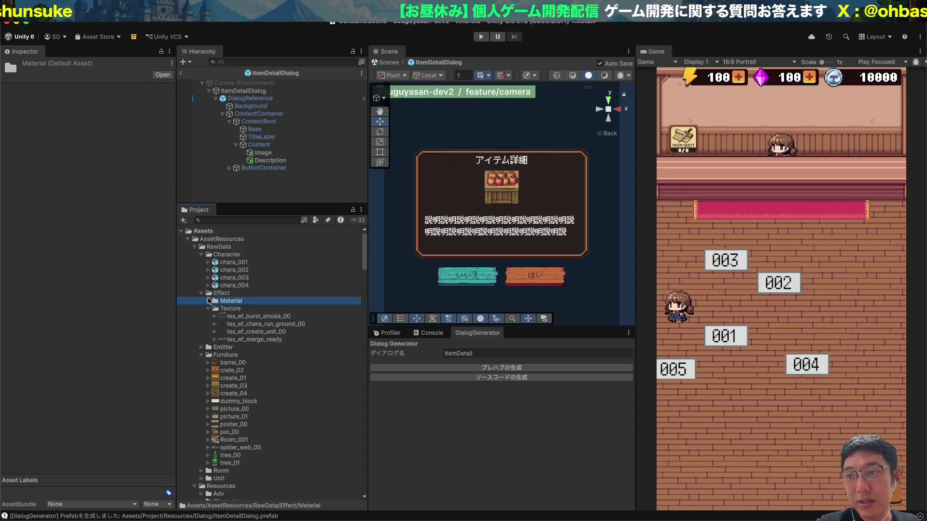
left_click(208, 298)
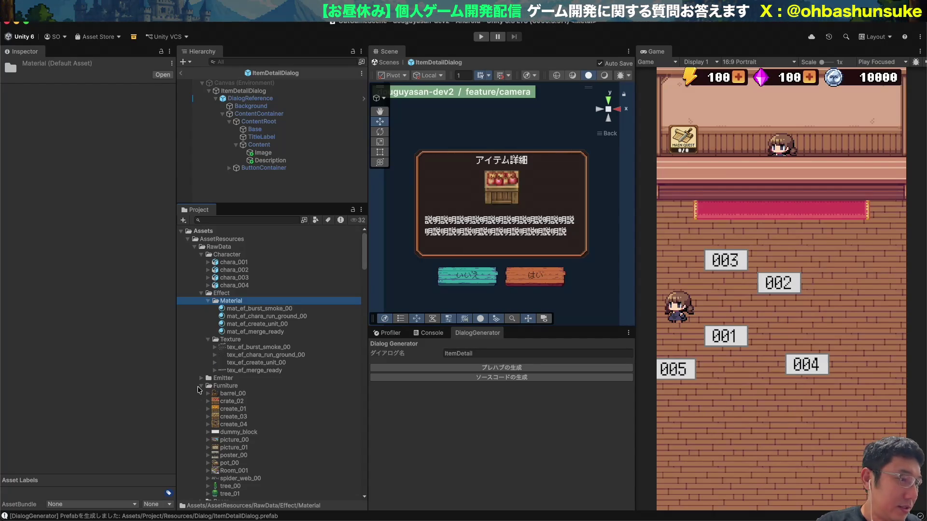
left_click(201, 379)
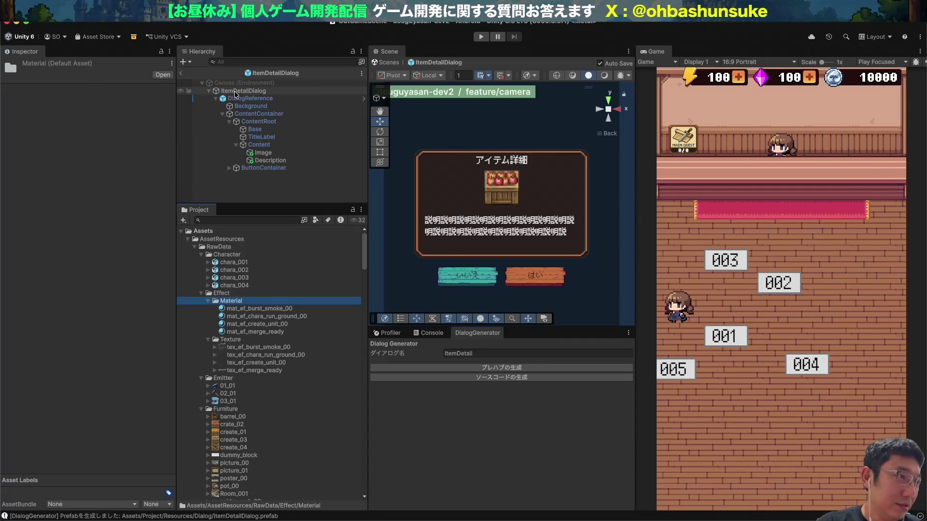
- Exit prefab mode back to OutGameScene and return to PR #114 in the browser
left_click(183, 72)
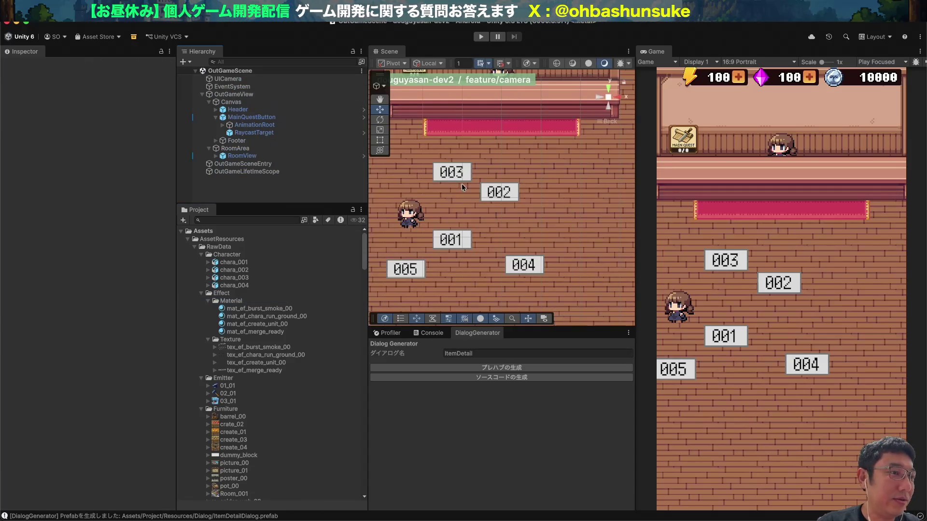
key("super+Tab")
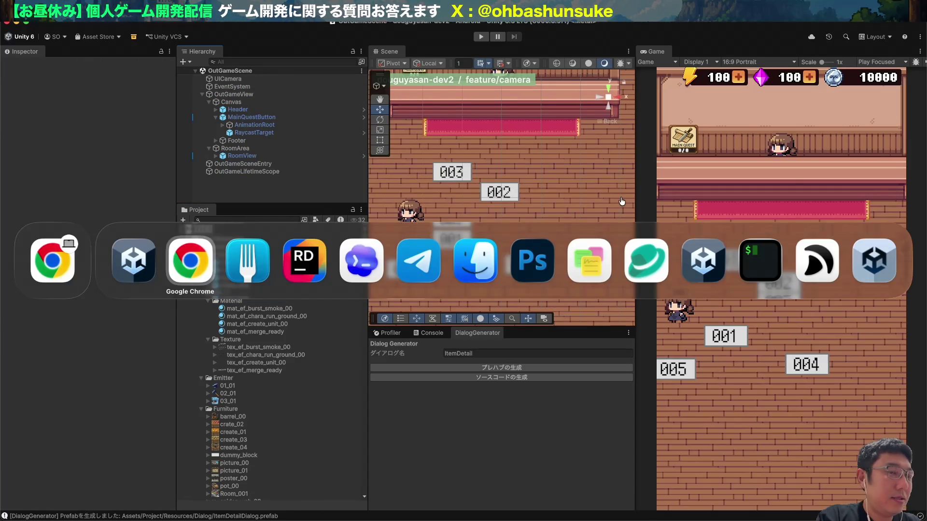
scroll(435, 152, "up", 3)
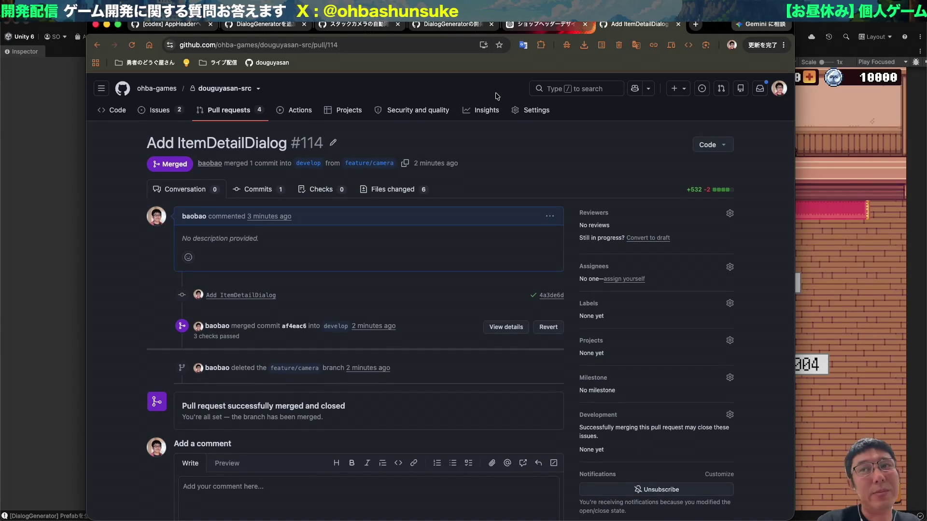
- Copy the 'Add ItemDetailDialog' pull request title and open the repository's Issues list
left_click_drag(147, 142, 284, 147)
key("super+Tab")
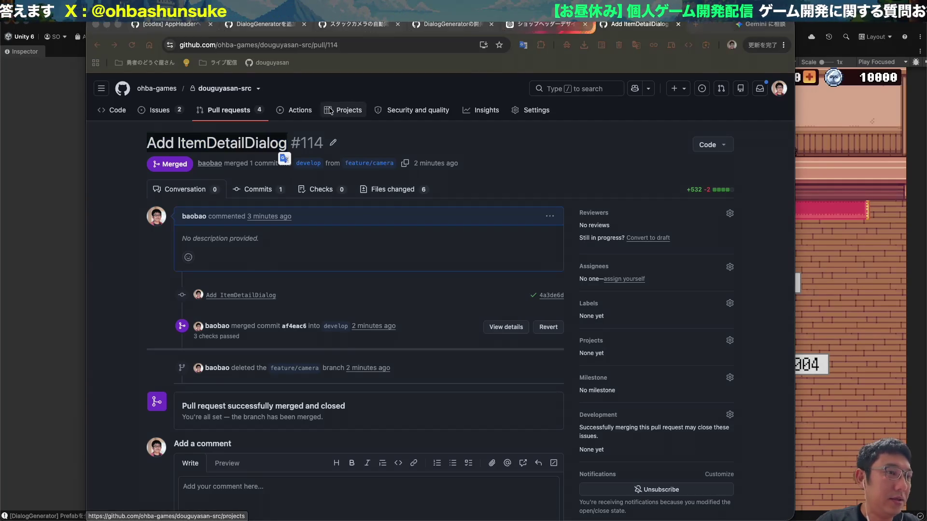
key("super+Tab")
left_click(410, 130)
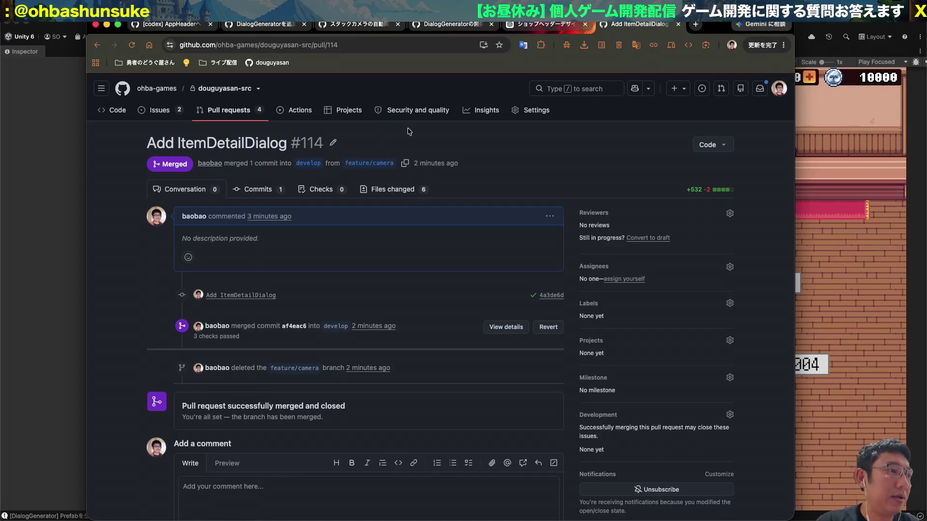
left_click(163, 110)
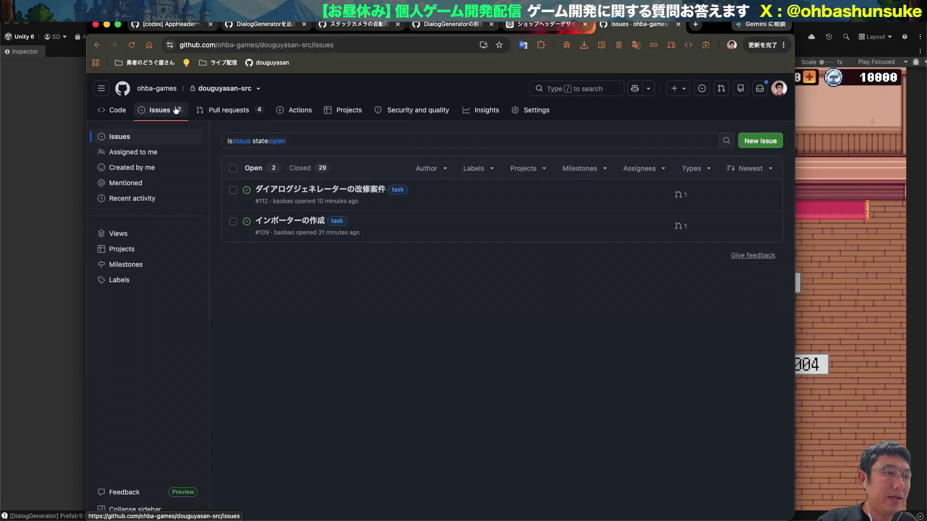
- Start a new タスク-template issue and draft its title, leaving it as 'Item'
left_click(760, 140)
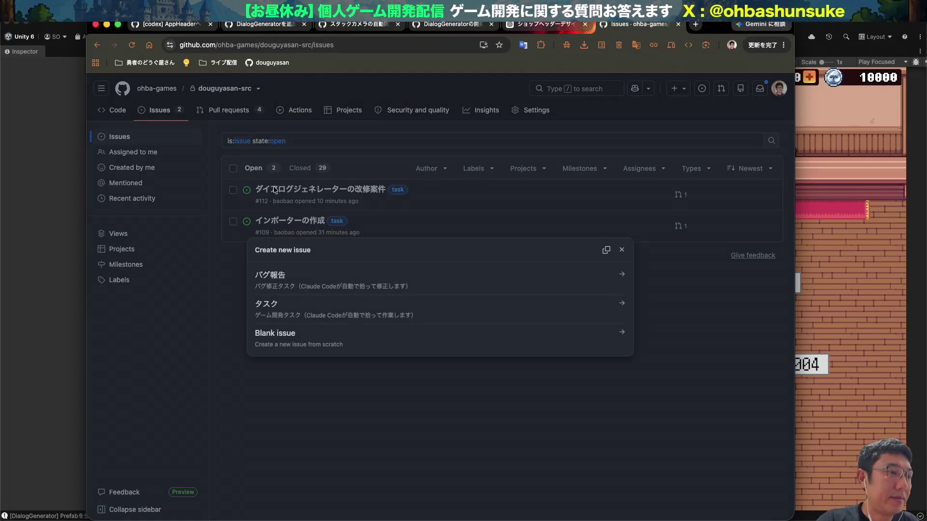
left_click(291, 308)
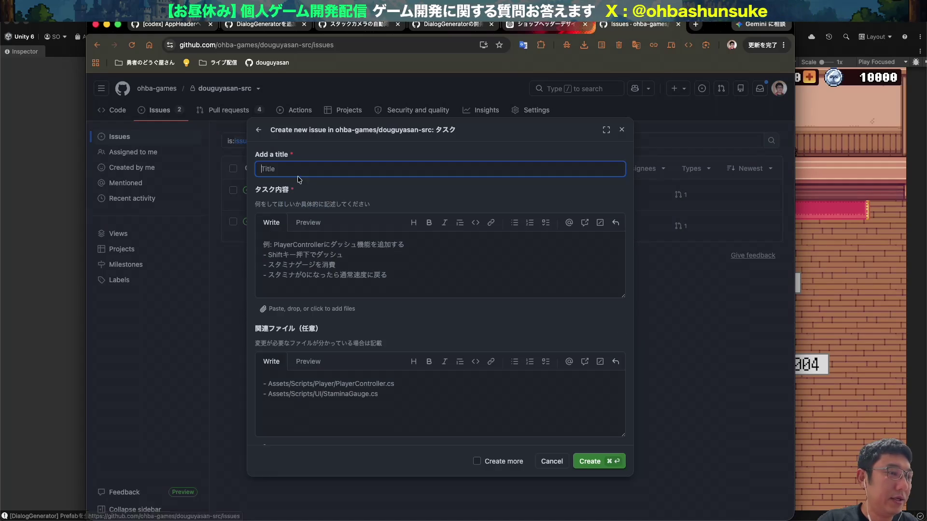
type("ItemDetail")
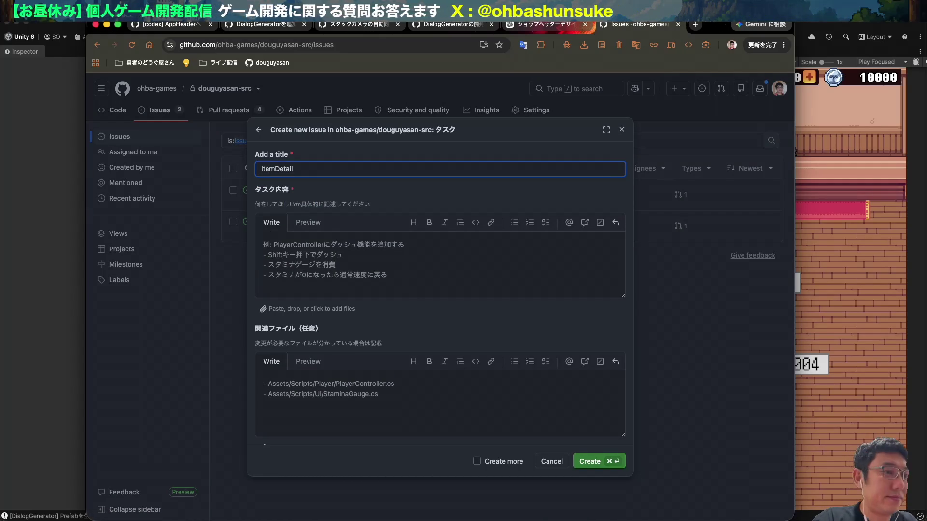
key("BackSpace")
key("BackSpace")
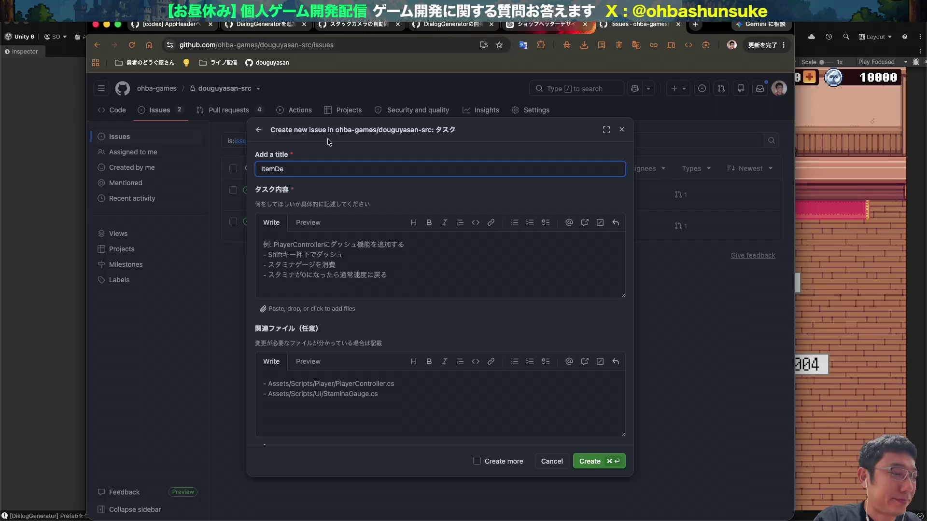
key("BackSpace")
key("BackSpace")
key("BackSpace")
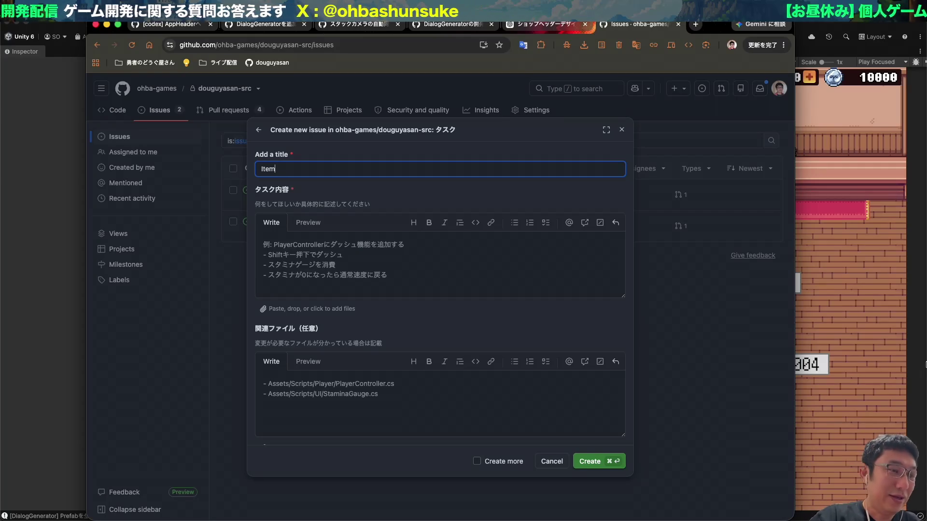
- Extend the issue title to 'ItemDetail' and switch the keyboard to Japanese input
type("Detail")
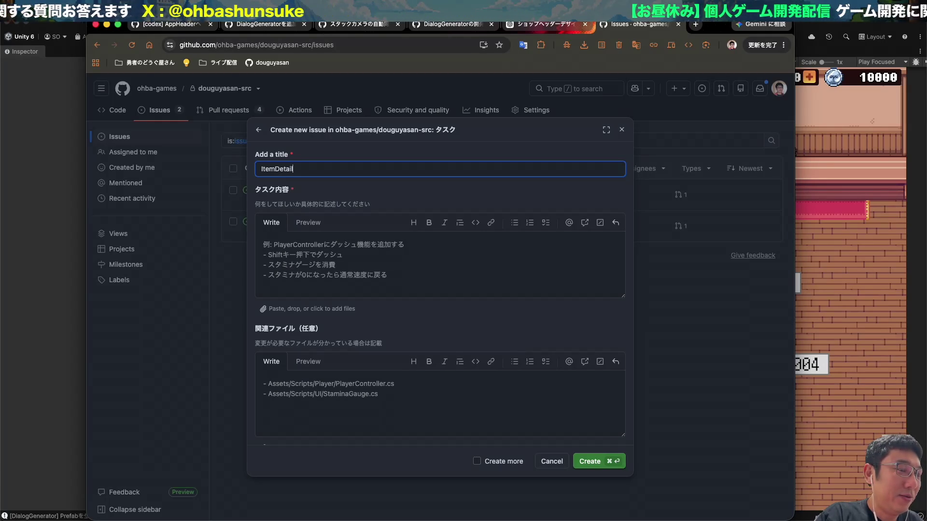
key("ctrl+space")
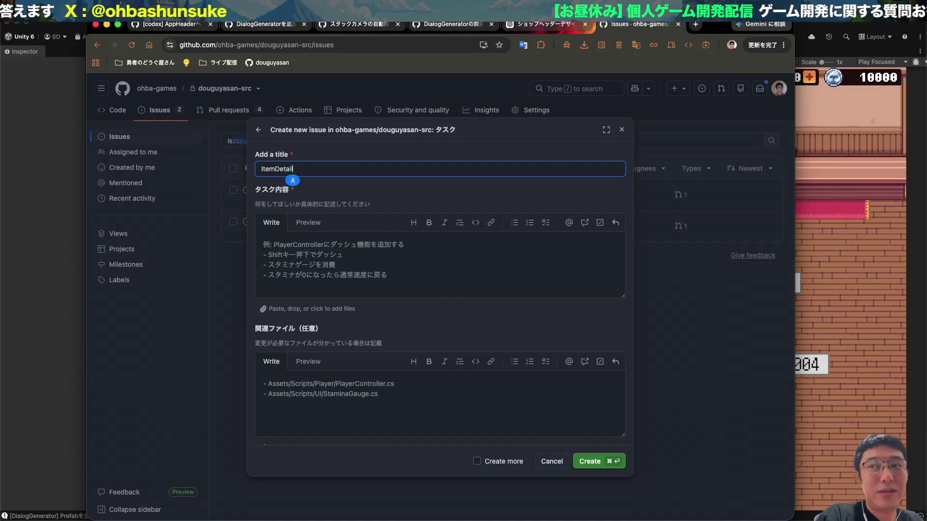
- Complete the title as 'ItemDetailDialogのつなぎこみ', dictate the task description, and create the issue
type("Dialog")
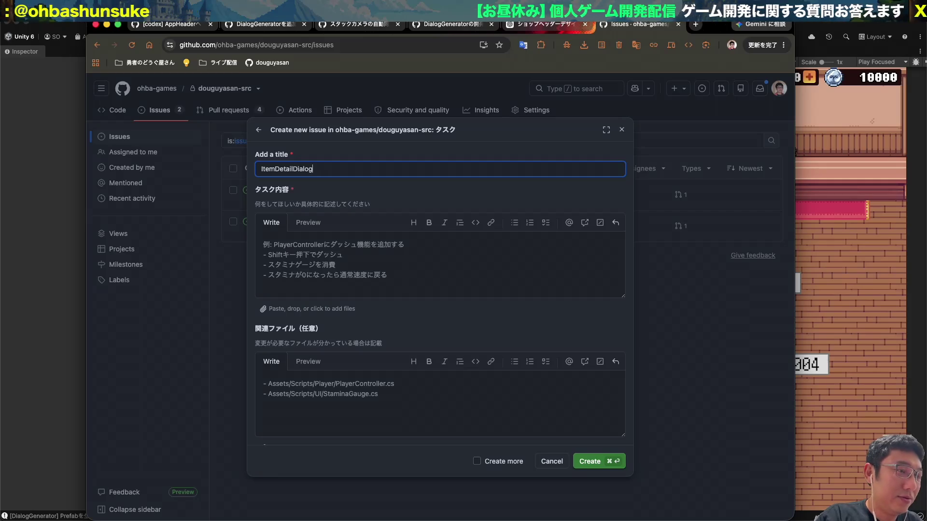
type("のつなぎこ")
type("み")
key("Return")
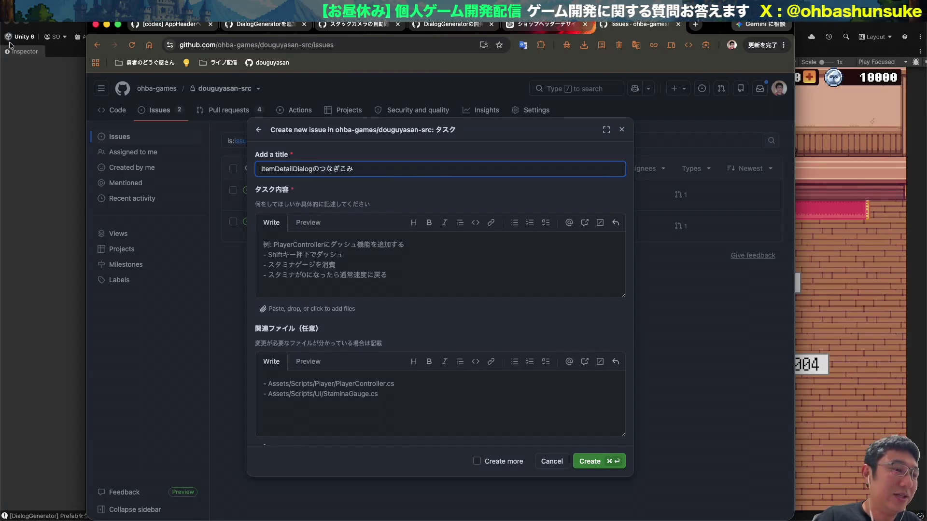
left_click(328, 267)
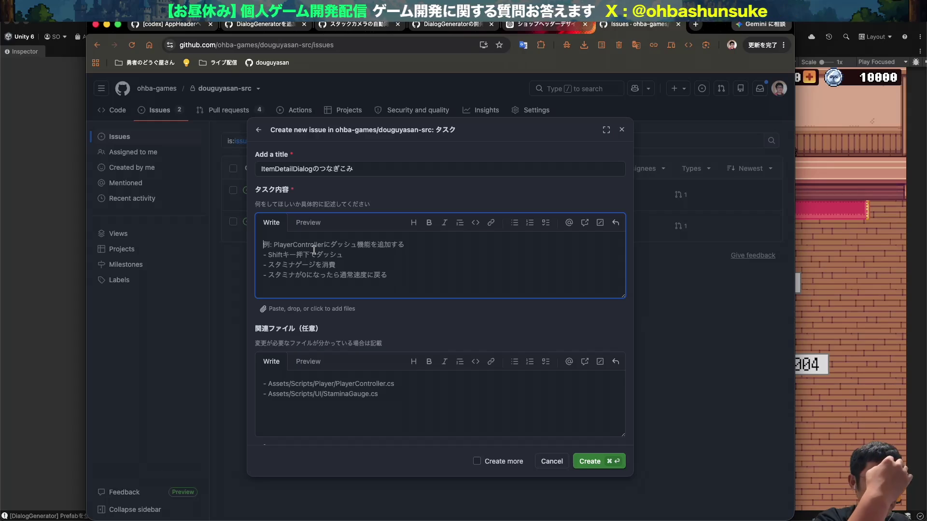
type("a")
key("BackSpace")
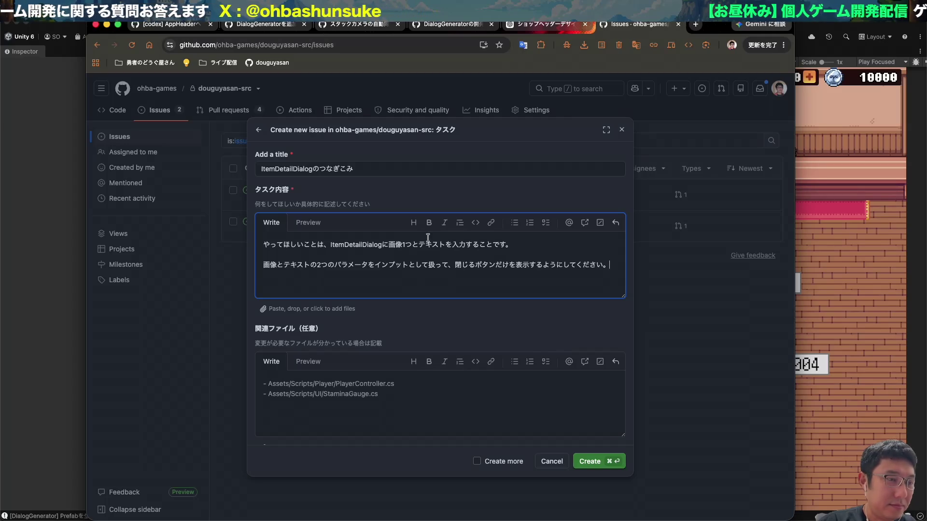
left_click(590, 462)
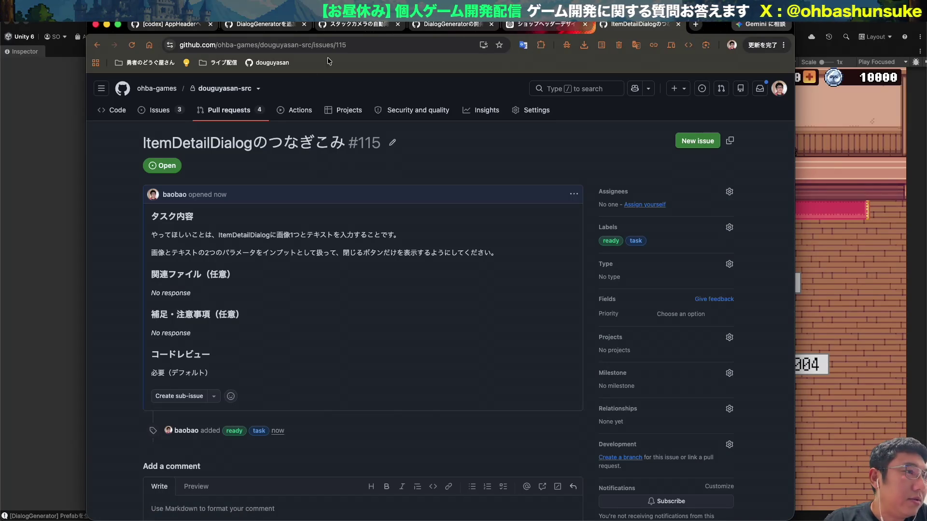
- Open pull request #111 インポーターの作成 from the repository's pull requests list
left_click(238, 112)
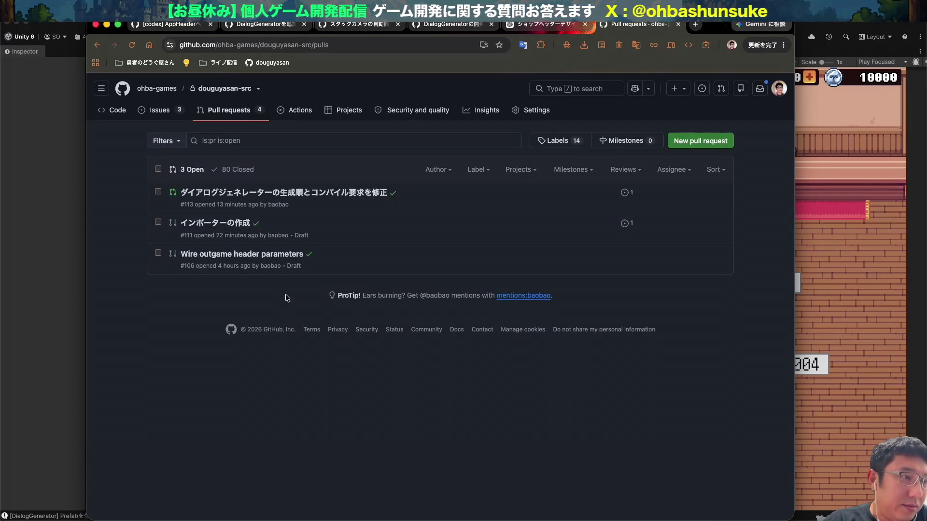
left_click(195, 227)
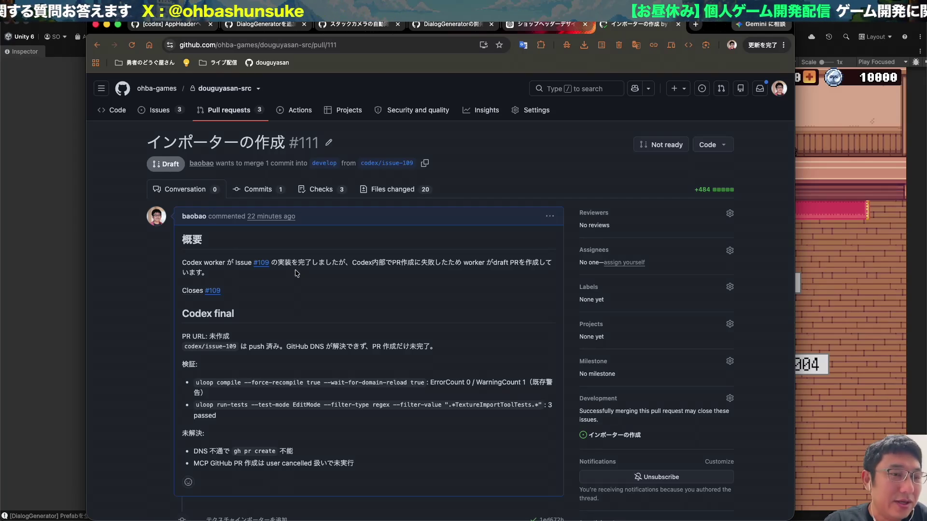
- Scroll through pull request #111's summary and verification notes
scroll(296, 273, "down", 5)
scroll(295, 270, "up", 5)
- Go through pull request #111's 20 changed files, including the TextureImportTool code and its tests
left_click(408, 190)
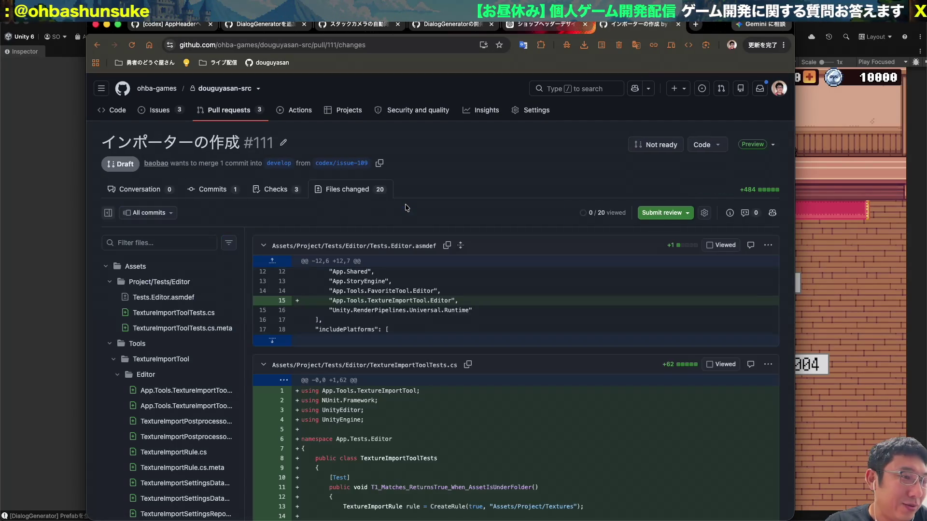
scroll(407, 208, "down", 10)
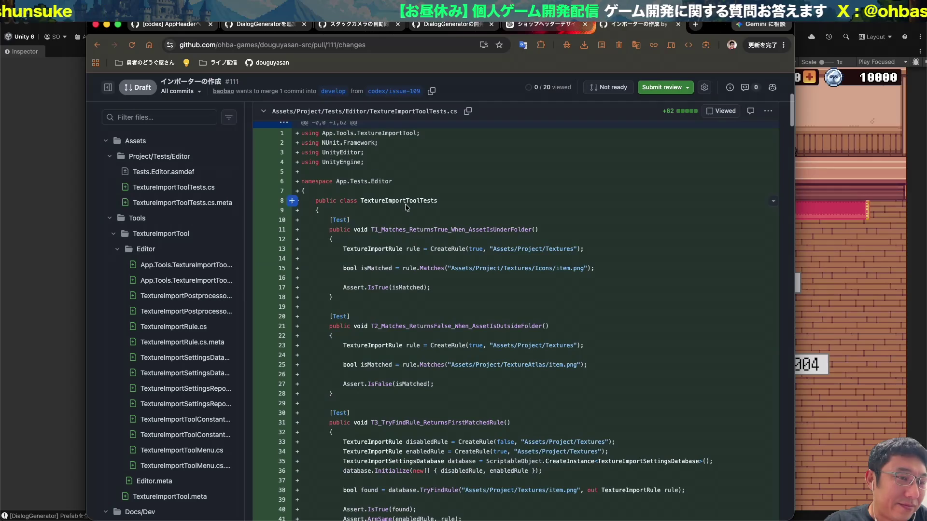
scroll(405, 205, "down", 8)
scroll(405, 204, "up", 7)
scroll(406, 206, "down", 8)
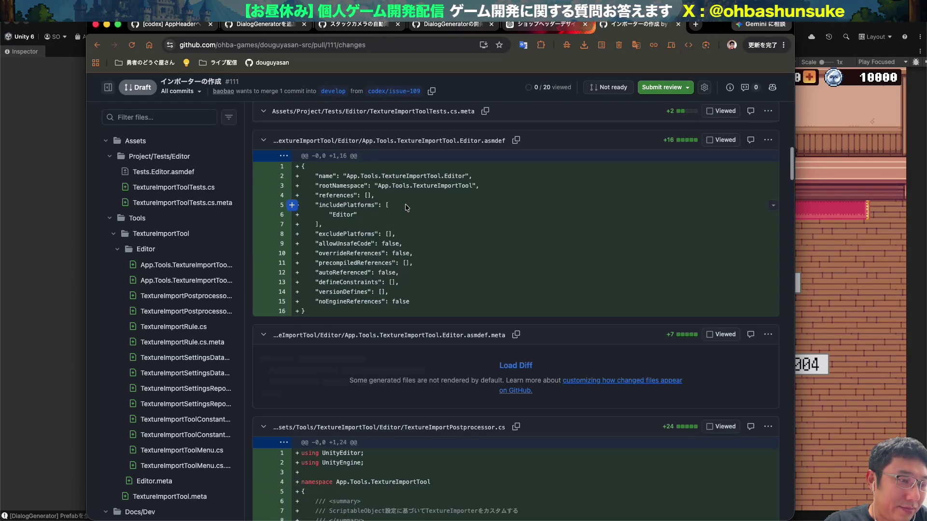
scroll(406, 206, "down", 7)
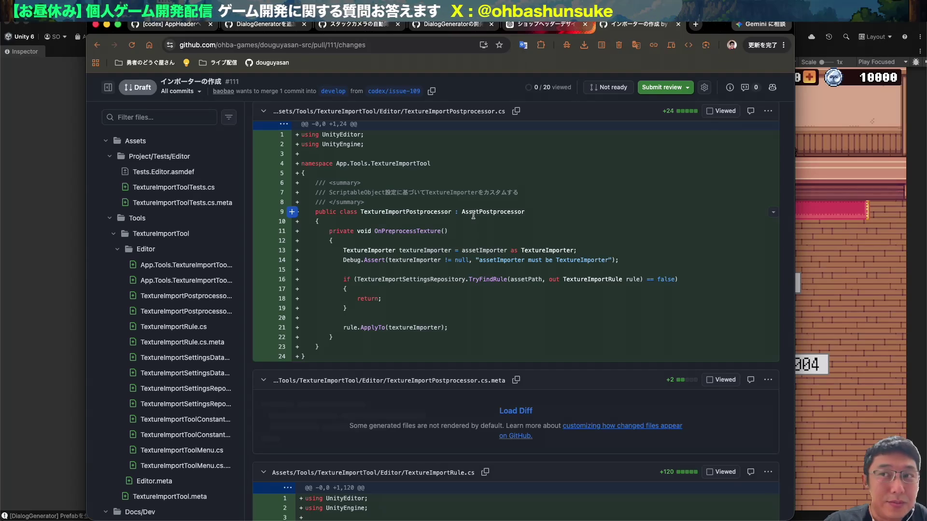
scroll(375, 213, "down", 1)
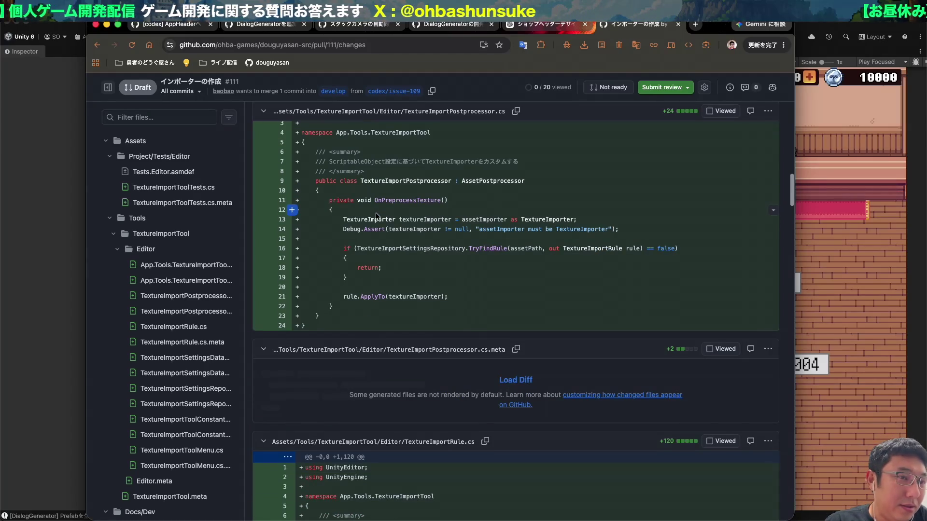
scroll(438, 214, "down", 3)
scroll(439, 213, "down", 5)
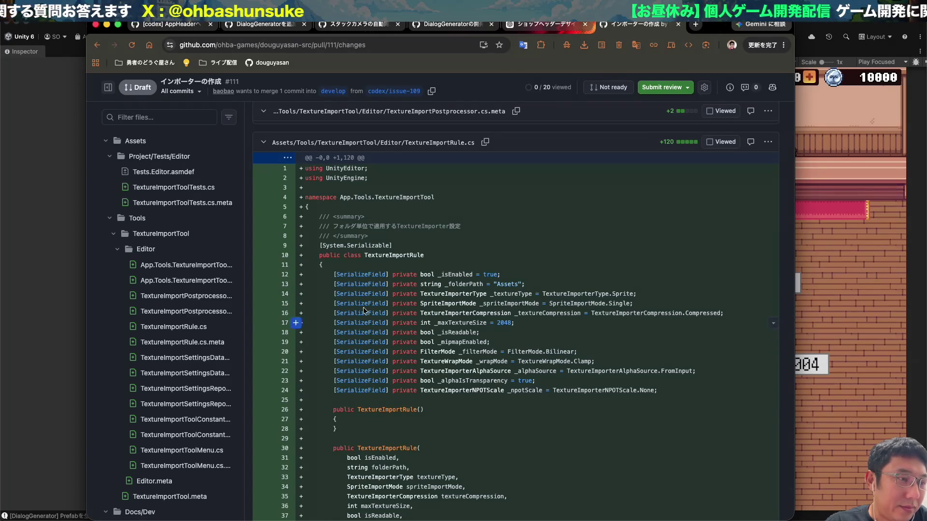
scroll(474, 336, "down", 2)
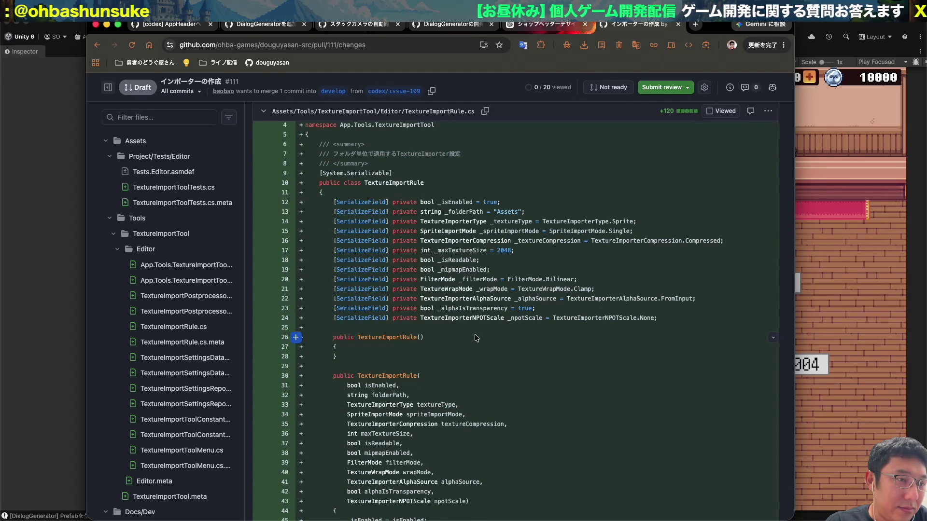
scroll(474, 336, "down", 5)
scroll(474, 335, "down", 9)
scroll(475, 337, "down", 10)
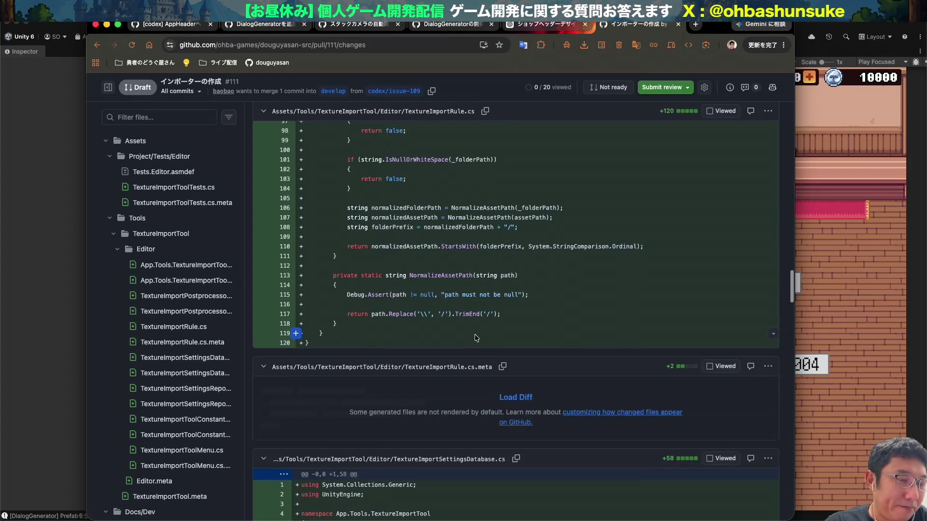
scroll(474, 335, "down", 6)
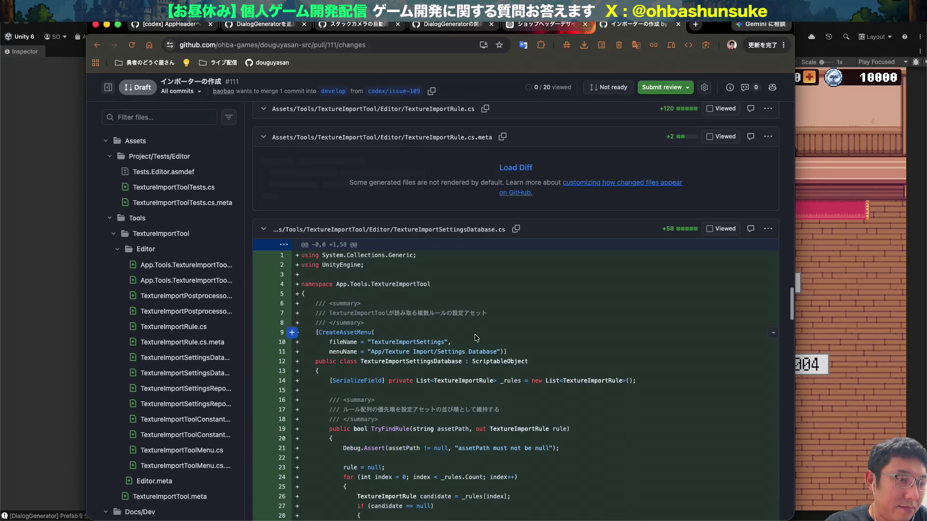
scroll(476, 338, "down", 5)
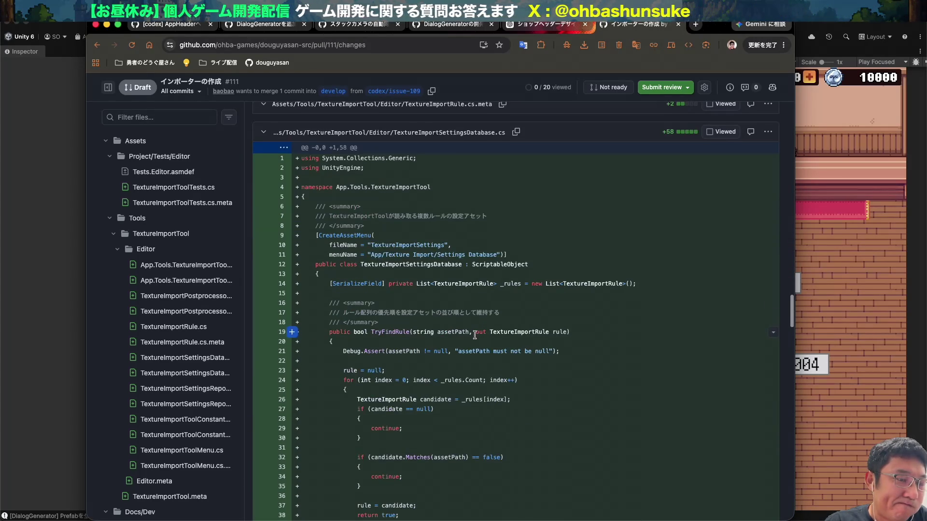
scroll(476, 338, "down", 7)
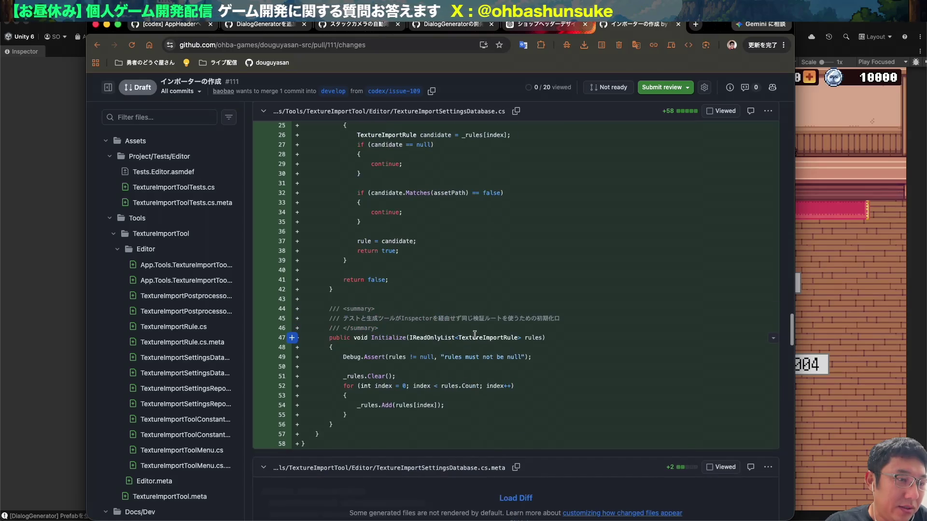
scroll(475, 337, "down", 9)
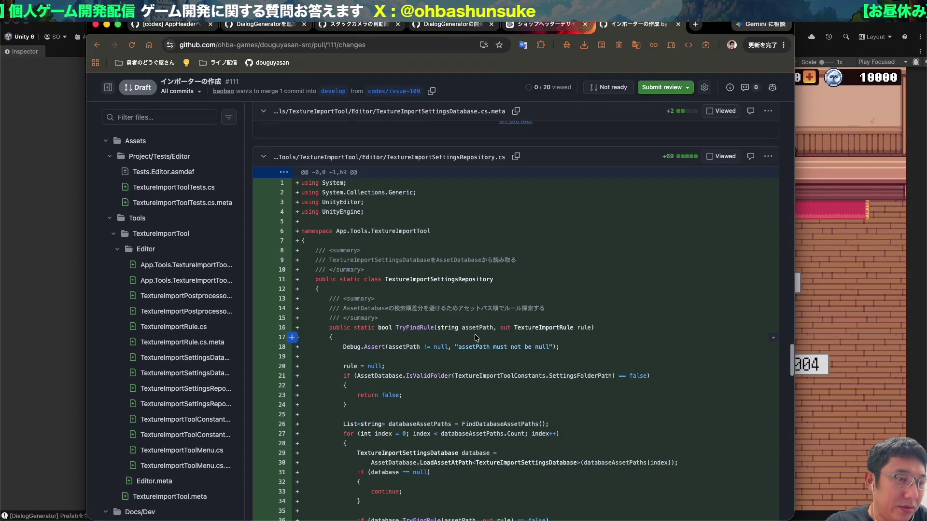
scroll(475, 337, "down", 20)
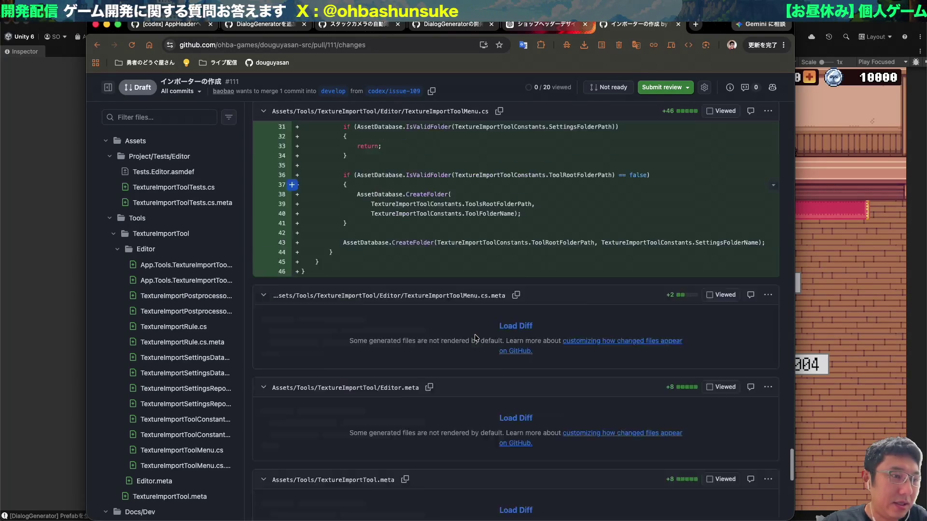
scroll(479, 341, "up", 20)
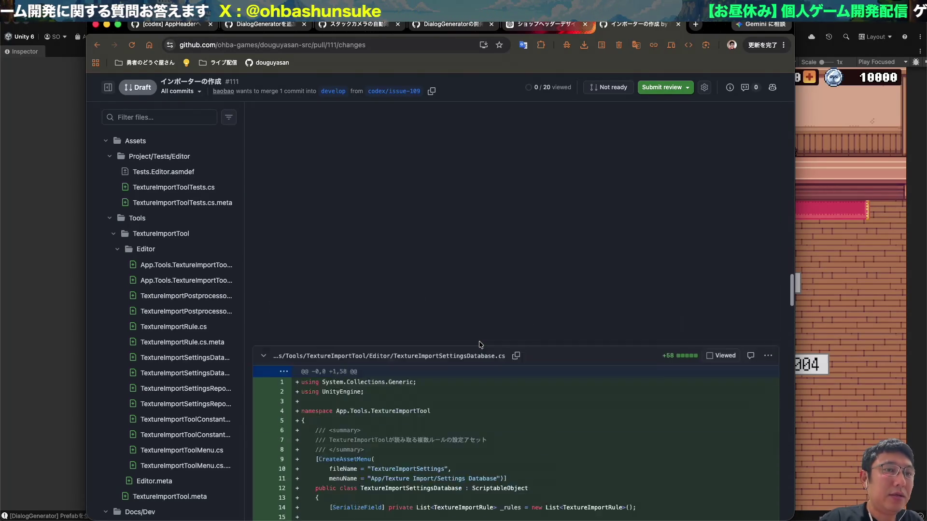
scroll(485, 343, "down", 1)
- Mark draft PR #111 ready for review, merge it into develop, and return to Unity
left_click(151, 193)
scroll(371, 394, "down", 6)
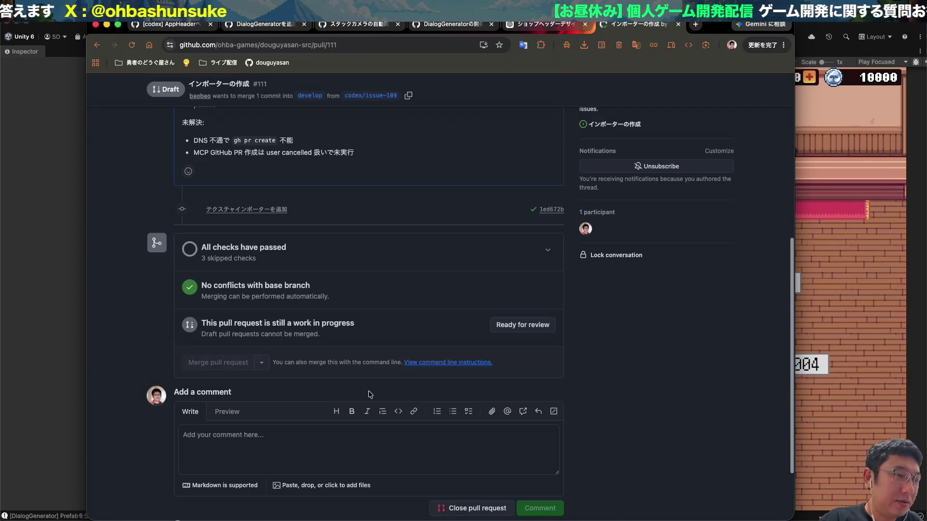
left_click(539, 324)
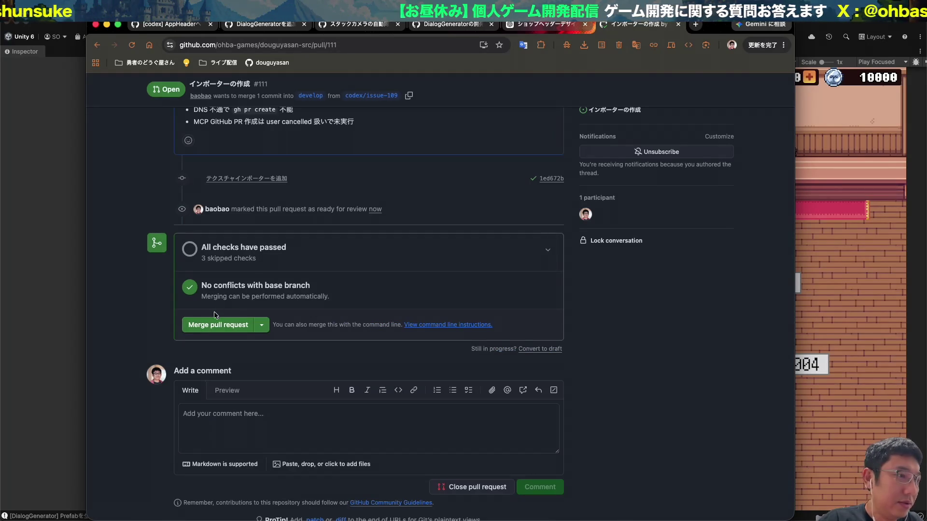
left_click(216, 326)
left_click(203, 418)
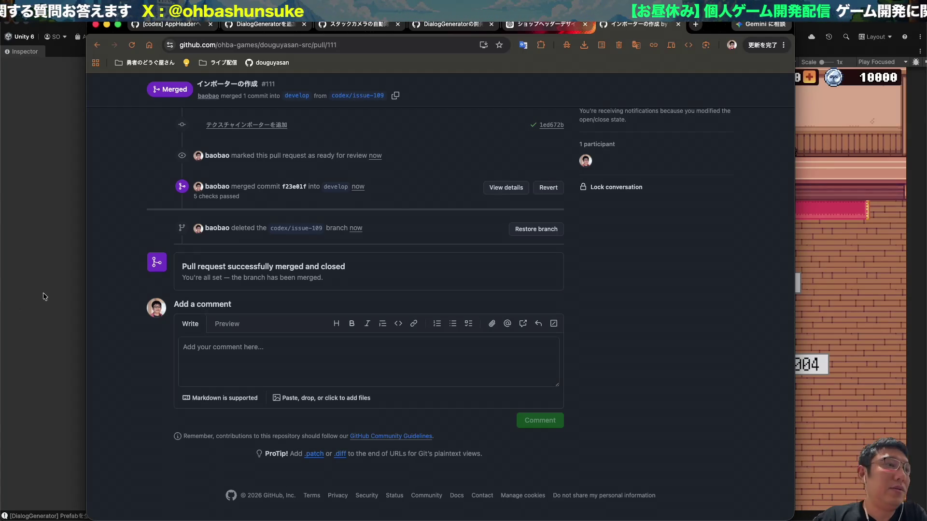
left_click(79, 217)
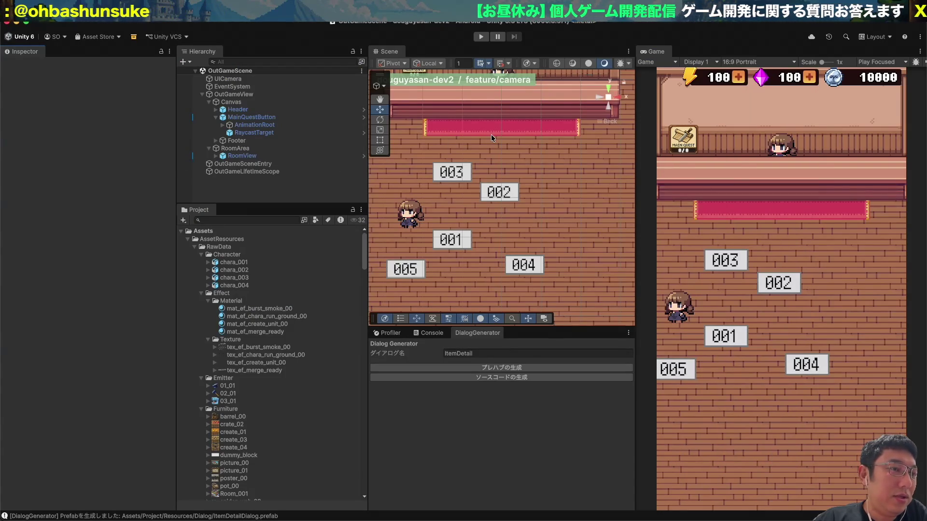
- Switch to the Fork git client and show its full commit history
key("super+Tab")
key("super+Tab")
key("super+Tab")
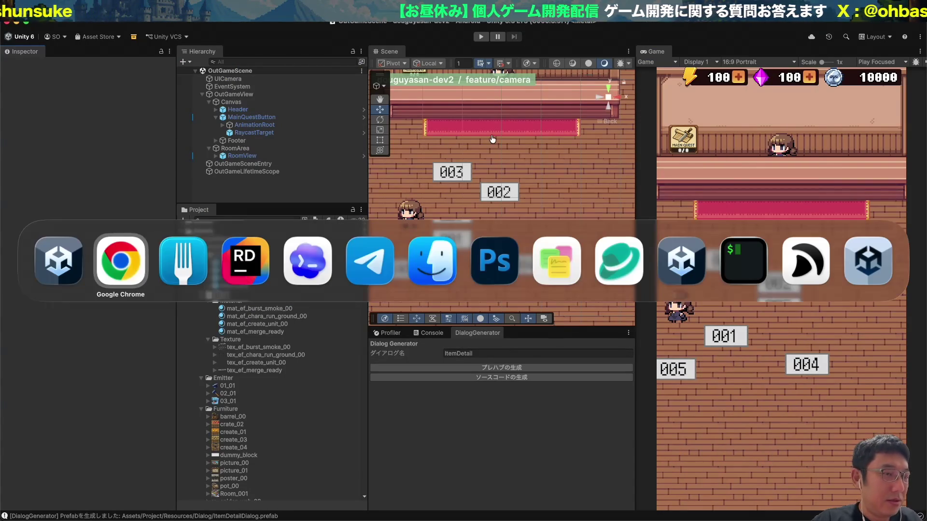
key("super+Tab")
key("super+Tab")
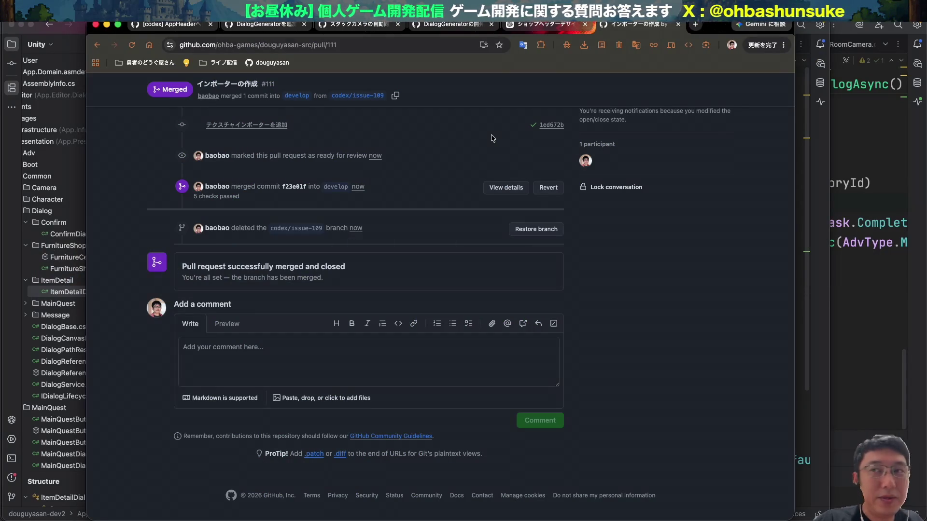
key("super+Tab")
key("super+Tab")
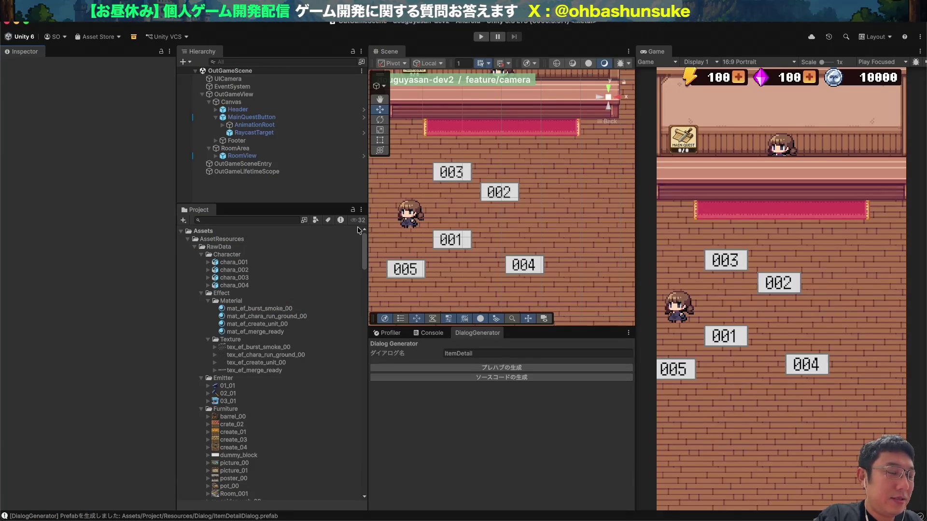
key("super+Tab")
key("super+Tab")
key("super+Tab")
key("super+shift+Tab")
key("super+shift+Tab")
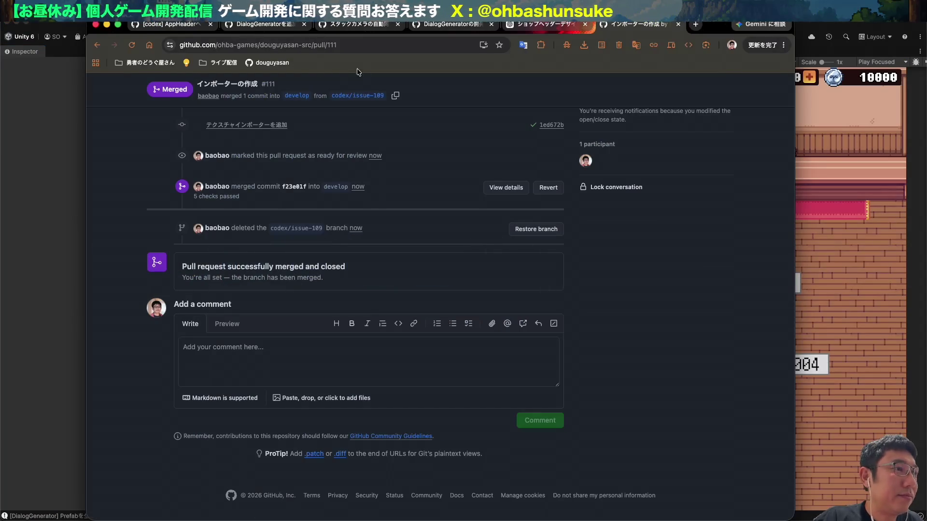
key("super+Tab")
key("super+Tab")
key("super+Tab")
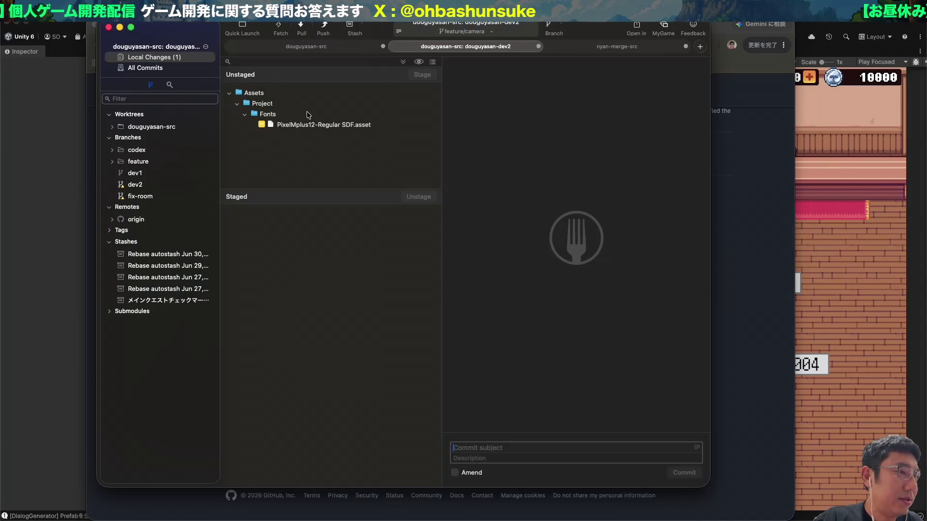
left_click(139, 68)
- Fetch origin and rebase feature/camera onto origin/develop's #111 merge commit, stashing local changes
left_click(280, 29)
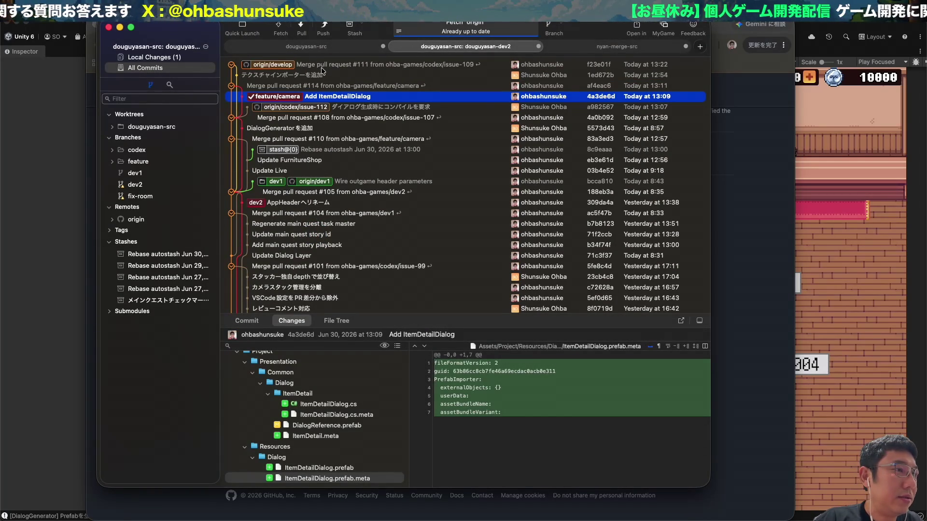
left_click(322, 68)
right_click(321, 67)
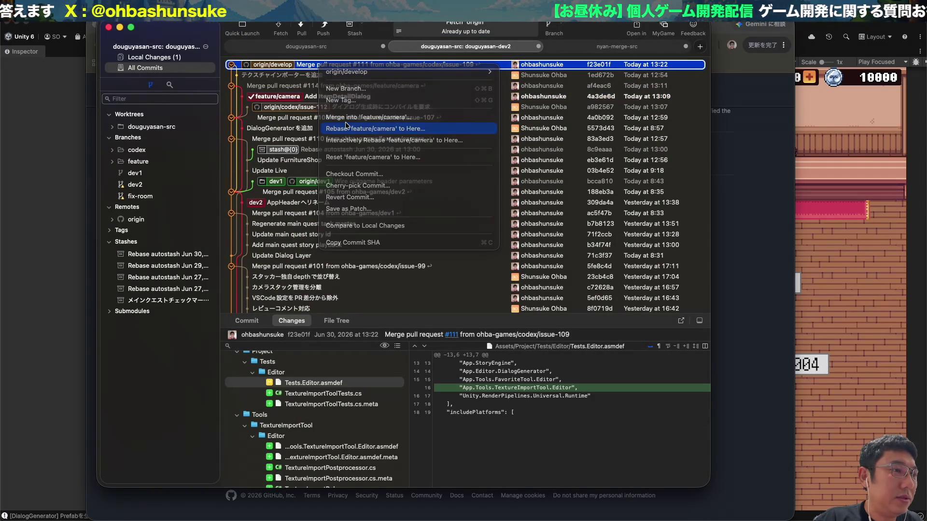
left_click(346, 128)
key("Return")
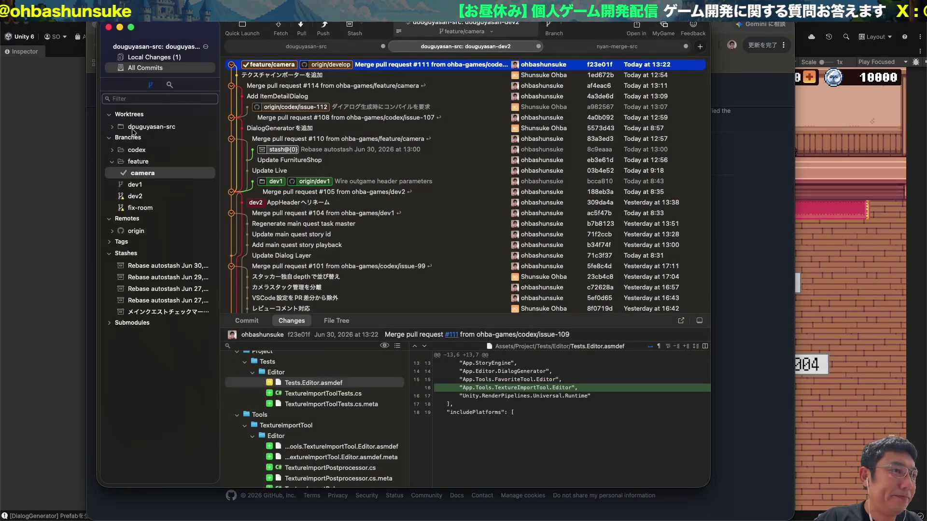
left_click(51, 144)
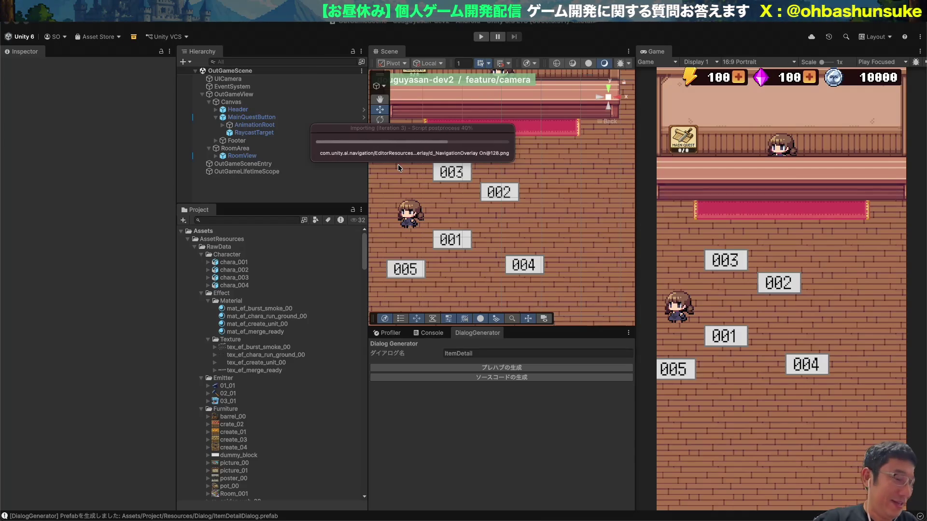
- Show Fork's Local Changes, where only PixelMplus12-Regular SDF.asset remains unstaged
key("super+Tab")
left_click(114, 263)
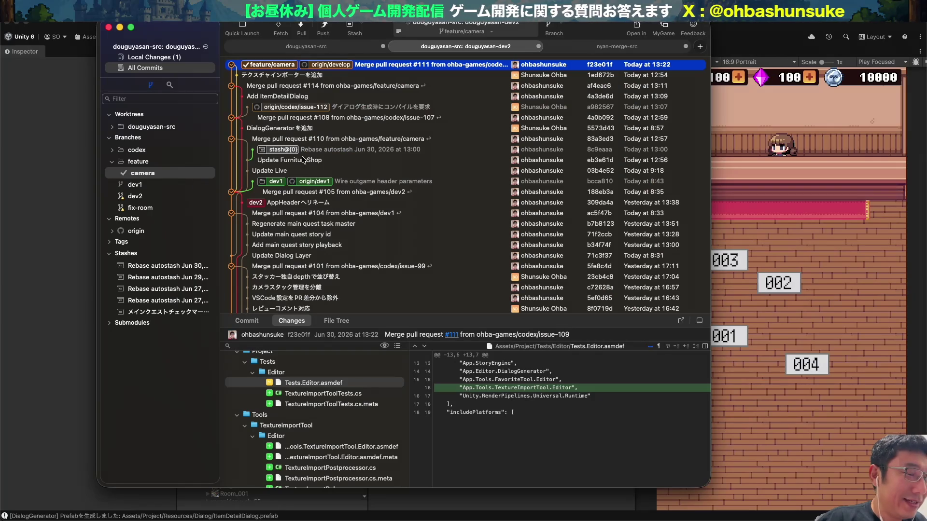
left_click(187, 57)
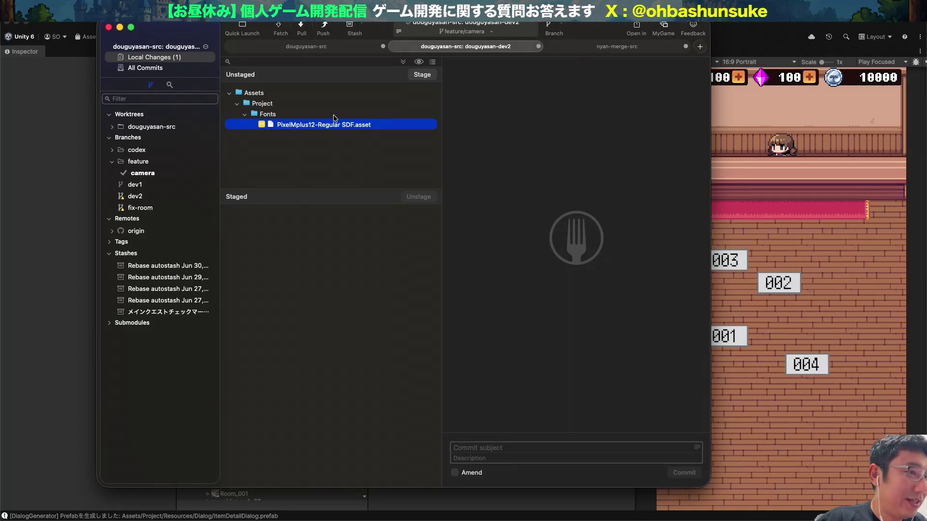
left_click(61, 198)
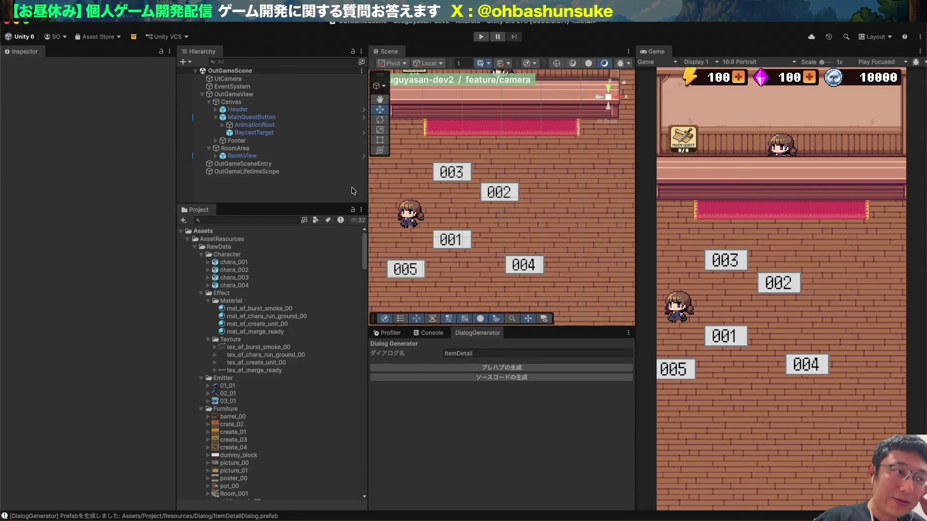
key("super+Tab")
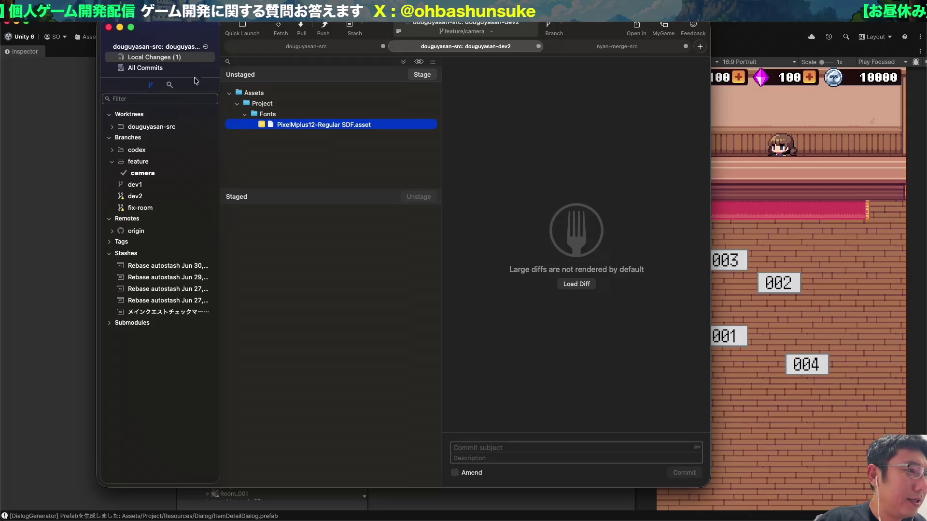
left_click(145, 68)
left_click(150, 57)
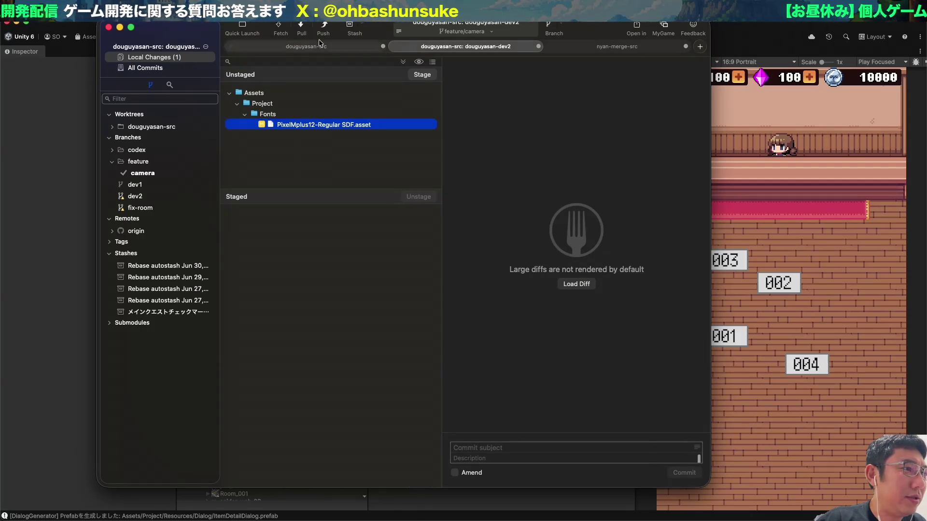
- Create a TextureImportSettings asset via Tools > App > Texture Import > Create Settings
key("super+Tab")
left_click(285, 5)
mouse_move(299, 41)
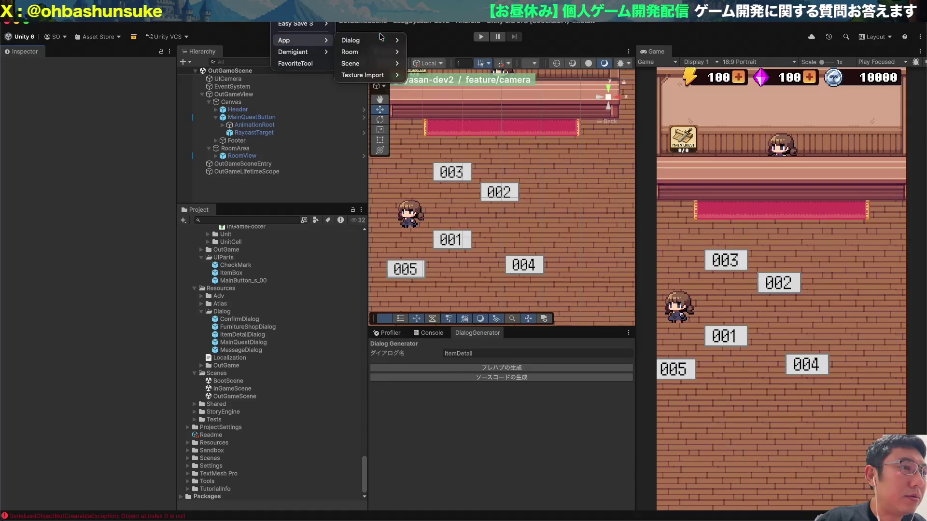
mouse_move(386, 74)
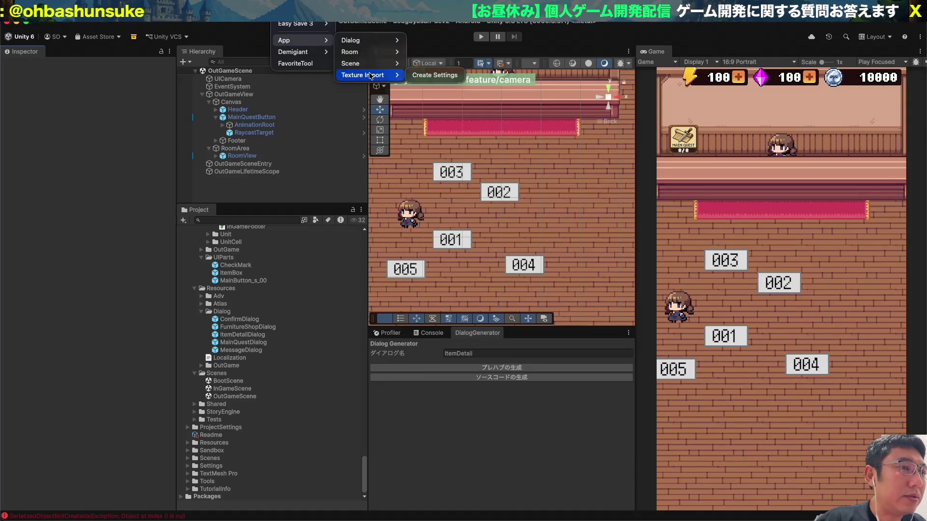
left_click(449, 77)
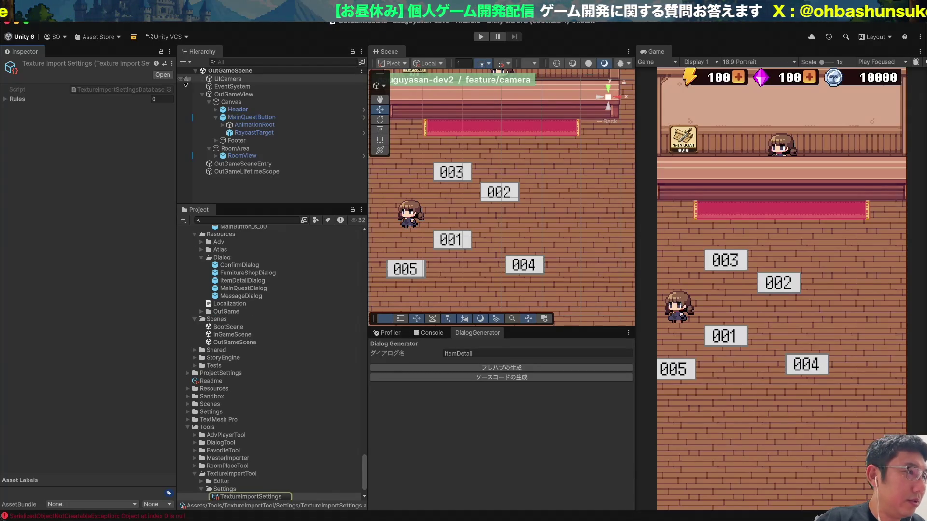
- Add one enabled rule to the Rules list and select the Assets/Project/Images/Atlas/UI folder
left_click(5, 99)
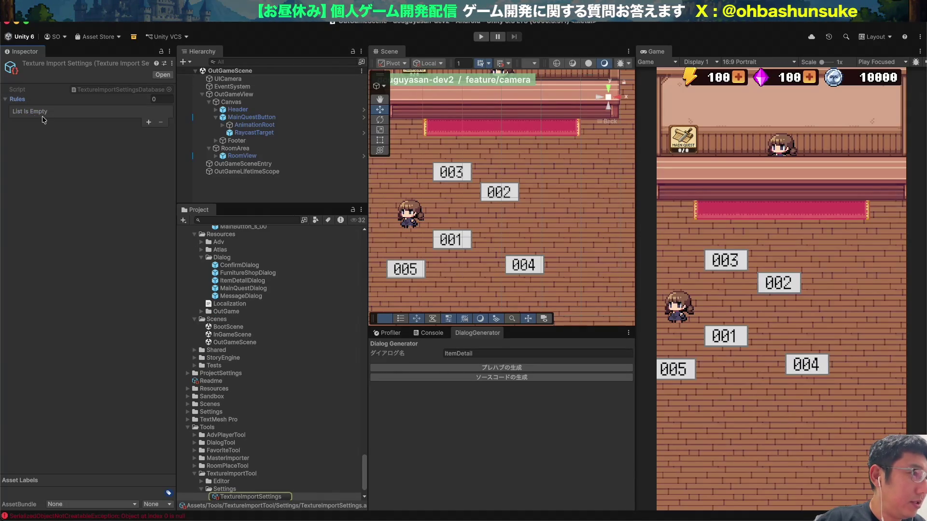
left_click(149, 123)
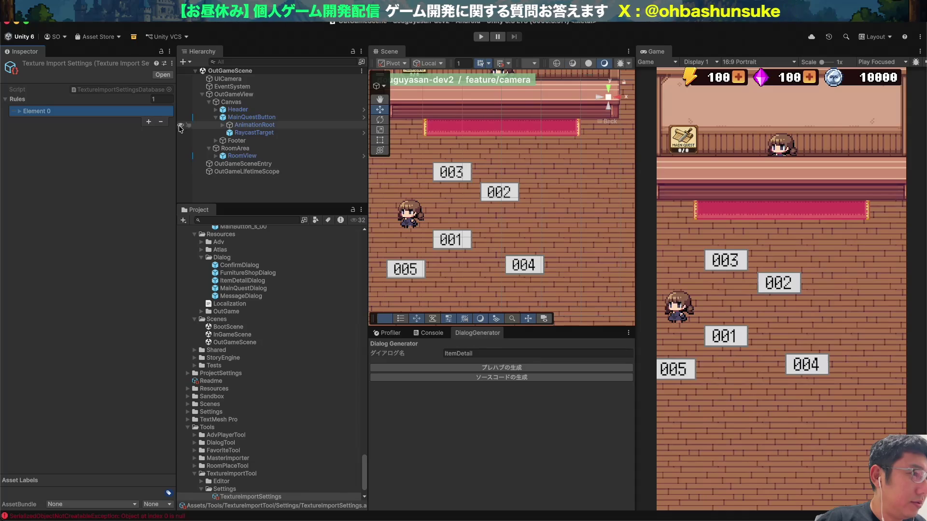
left_click_drag(177, 237, 202, 236)
left_click(20, 112)
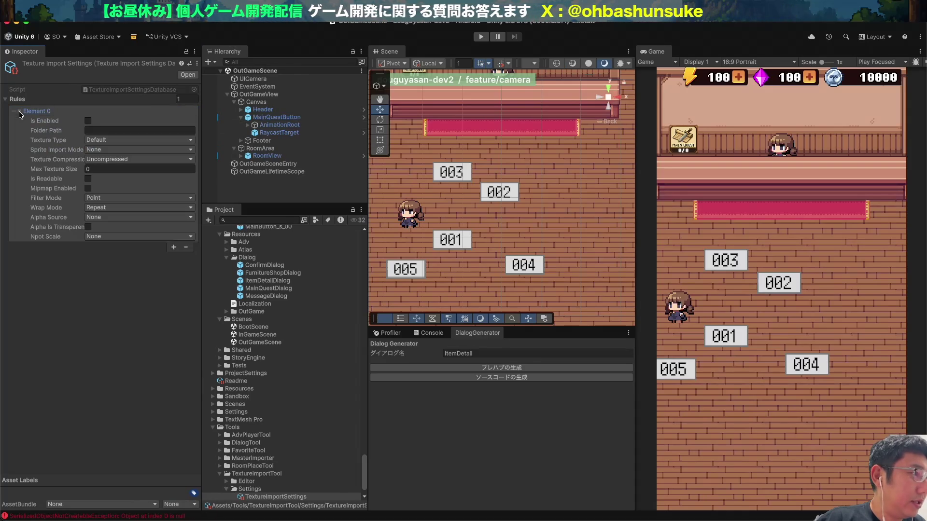
left_click(88, 120)
left_click(101, 129)
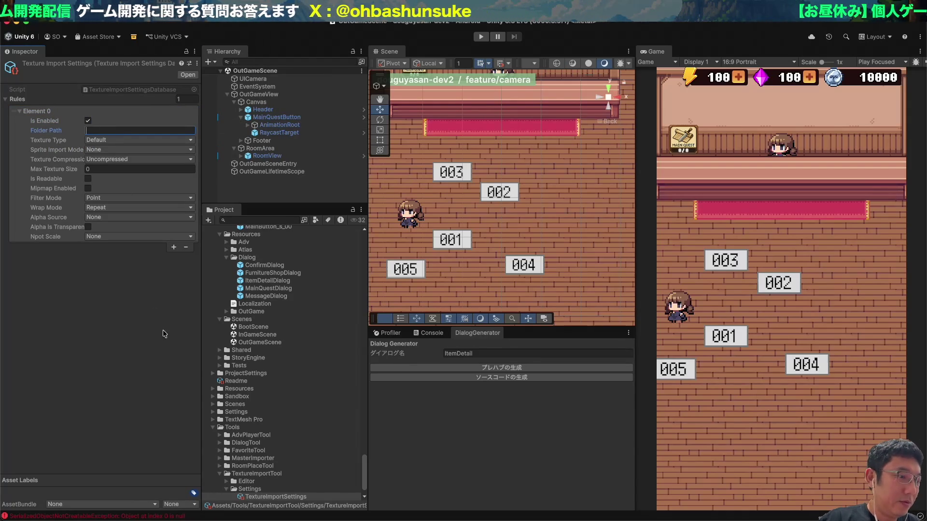
scroll(228, 422, "up", 10)
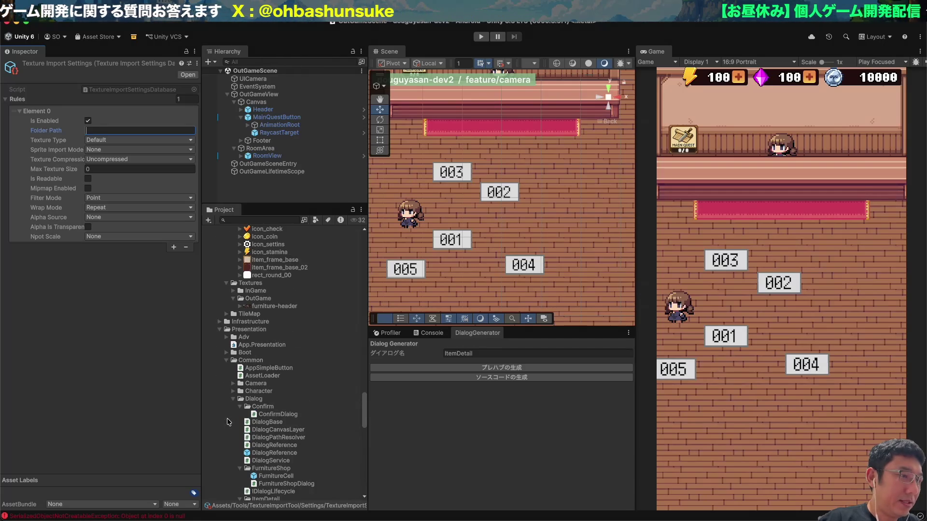
scroll(229, 421, "up", 5)
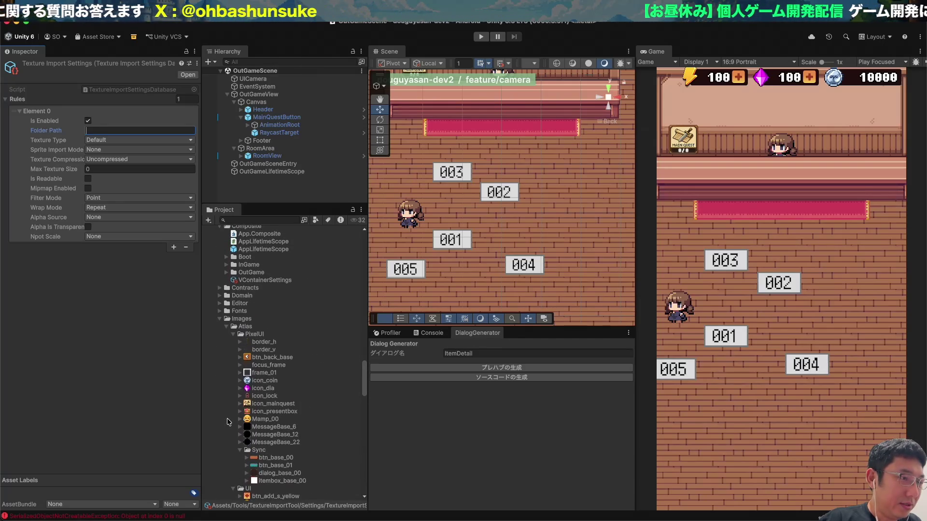
left_click(253, 392)
- Copy the path of the Assets/Project/Images/Atlas/UI folder
scroll(254, 392, "down", 2)
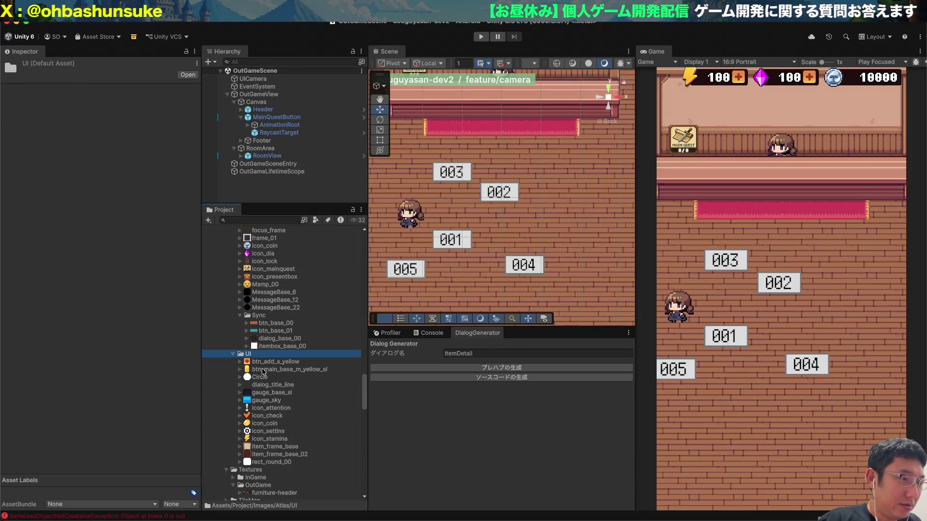
left_click(262, 376)
key("Up")
key("Up")
key("Up")
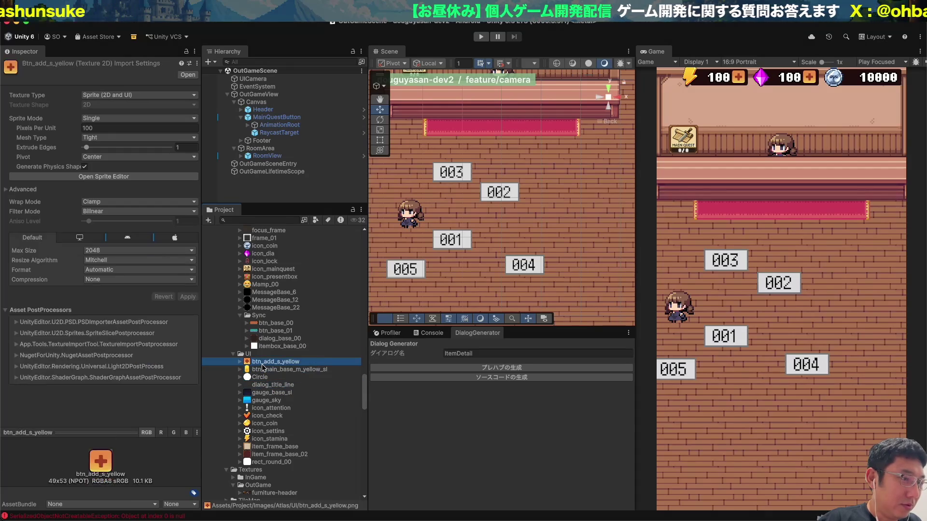
key("super+alt+c")
key("Escape")
right_click(257, 358)
key("Escape")
right_click(257, 358)
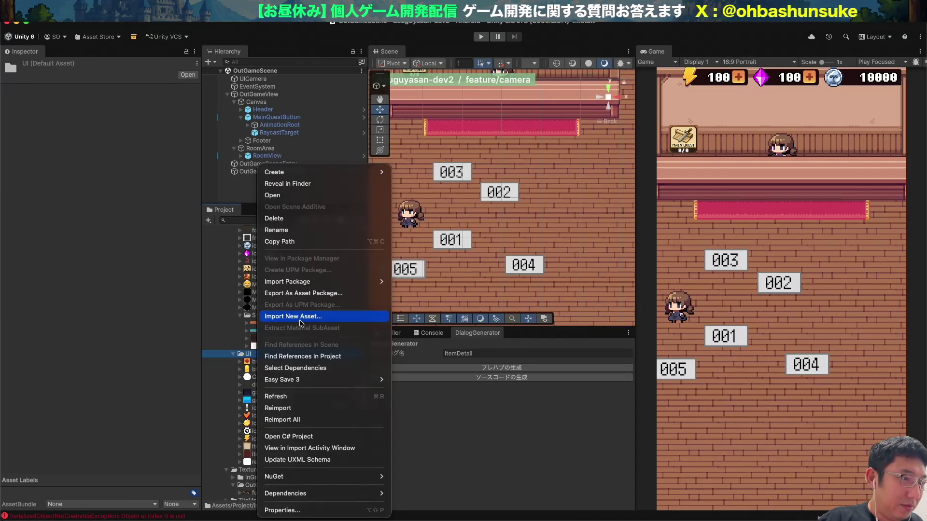
left_click(302, 242)
- Paste the copied path into the TextureImportSettings rule's Folder Path field
scroll(270, 386, "down", 10)
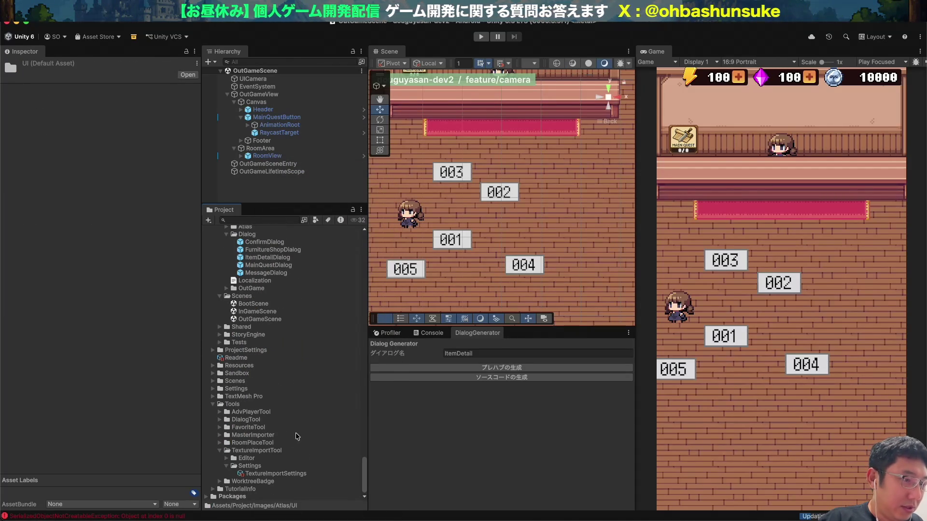
left_click(268, 474)
left_click(143, 132)
type("Assets/Project/Images/Atlas/UI")
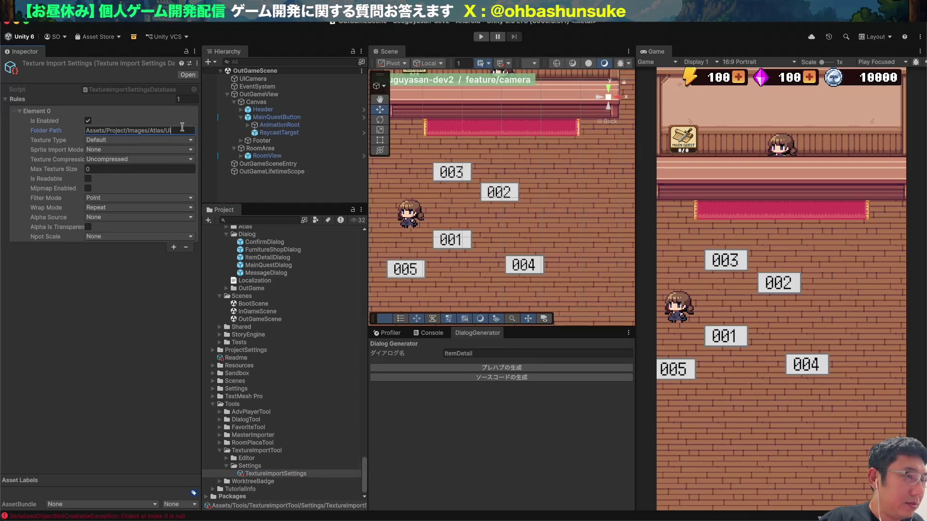
- Set the rule's Texture Type to Sprite, compression Uncompressed, and Sprite Import Mode Single
left_click(122, 141)
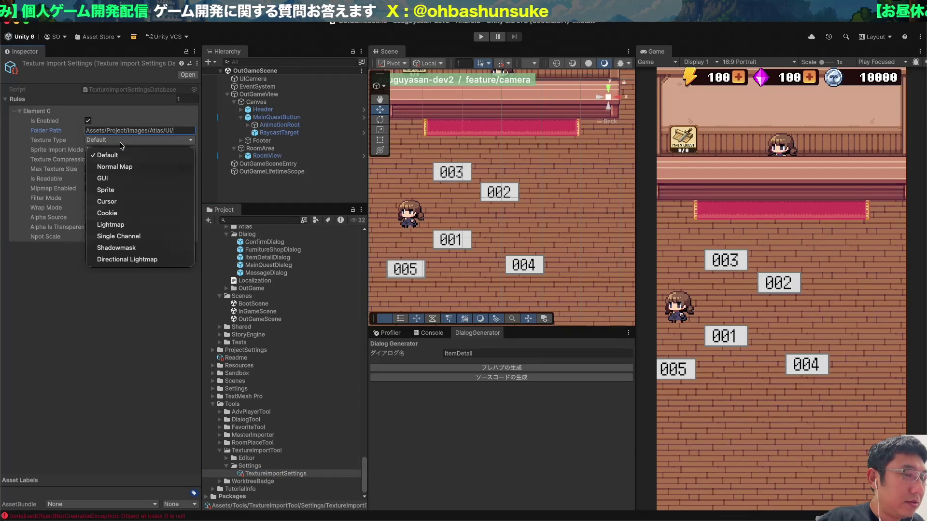
left_click(107, 190)
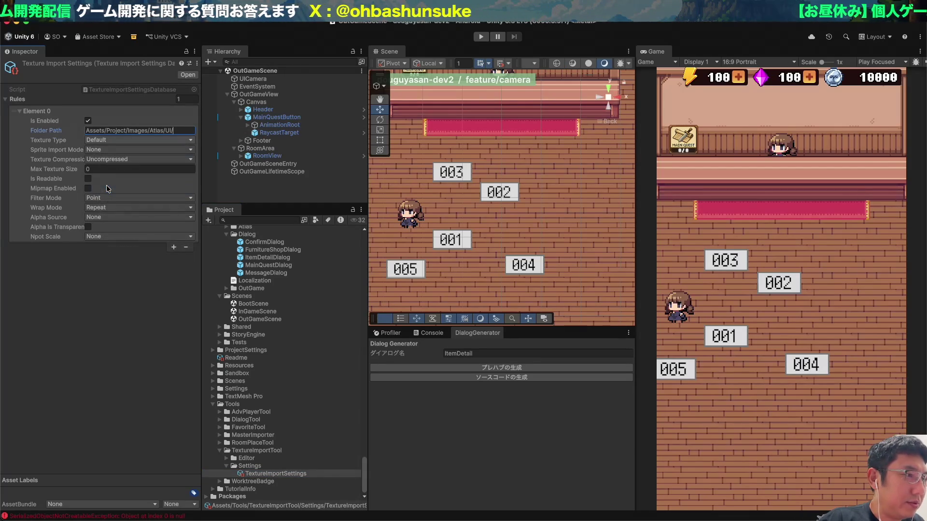
left_click(107, 160)
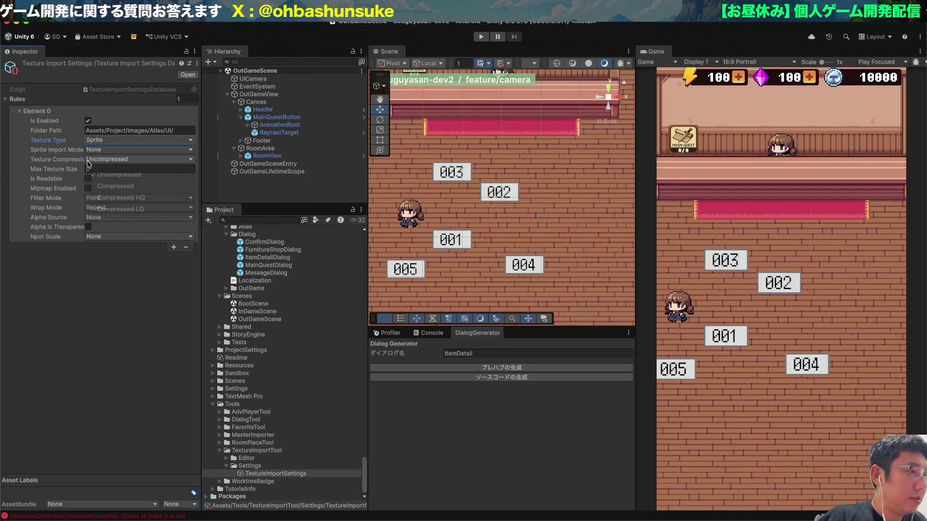
left_click(89, 163)
left_click(97, 150)
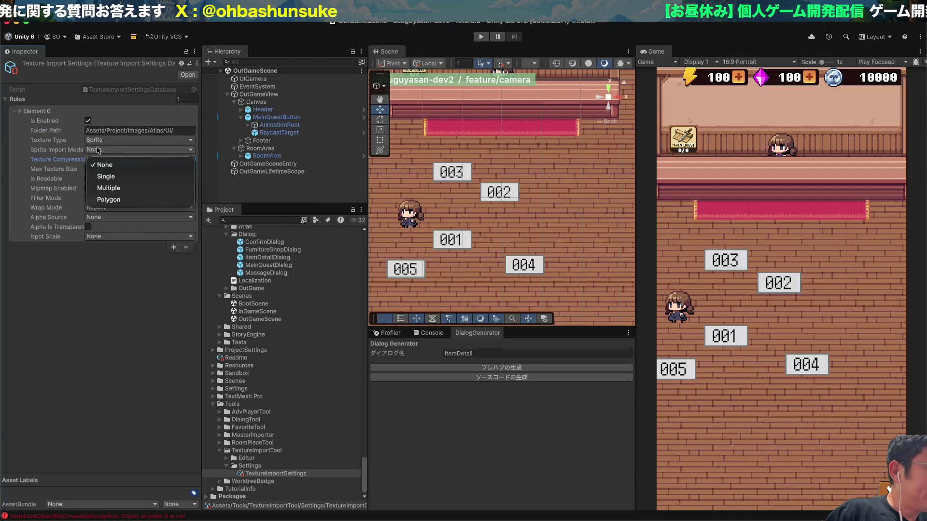
left_click(111, 182)
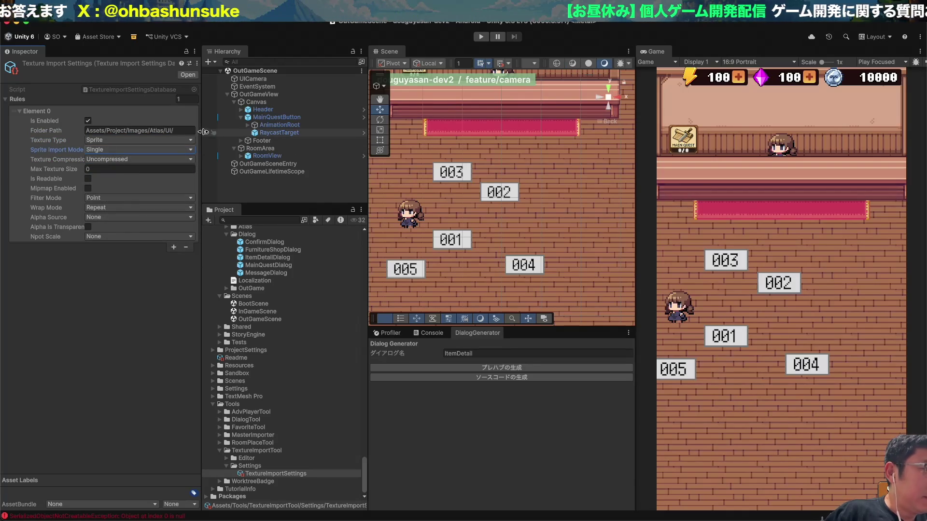
- Confirm compression stays Uncompressed and clear the rule's Max Texture Size value
mouse_move(202, 131)
left_mouse_down()
mouse_move(255, 131)
mouse_move(229, 131)
left_mouse_up()
left_click(108, 159)
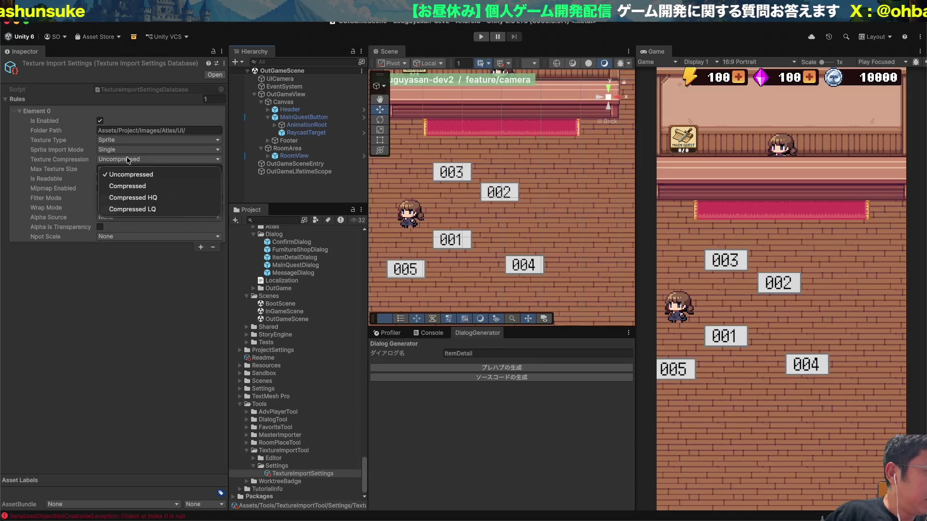
left_click(161, 173)
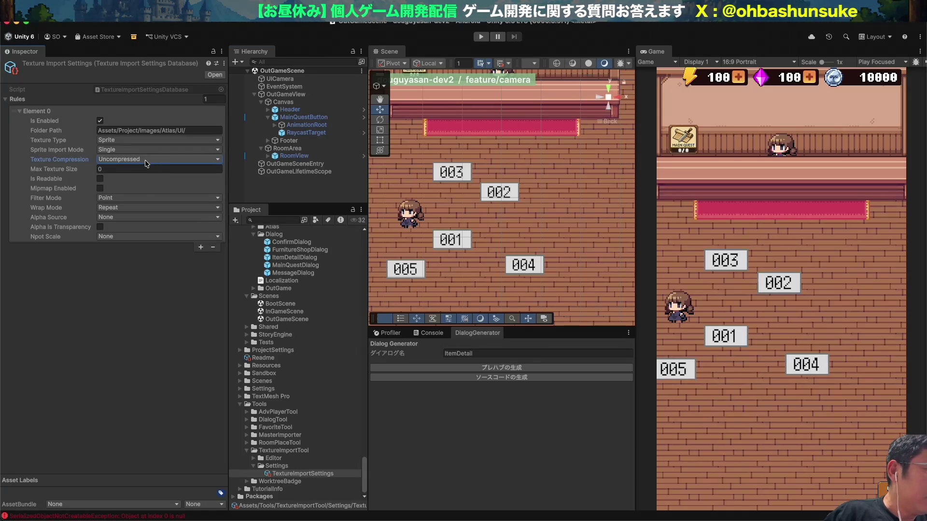
left_click_drag(94, 169, 120, 170)
key("BackSpace")
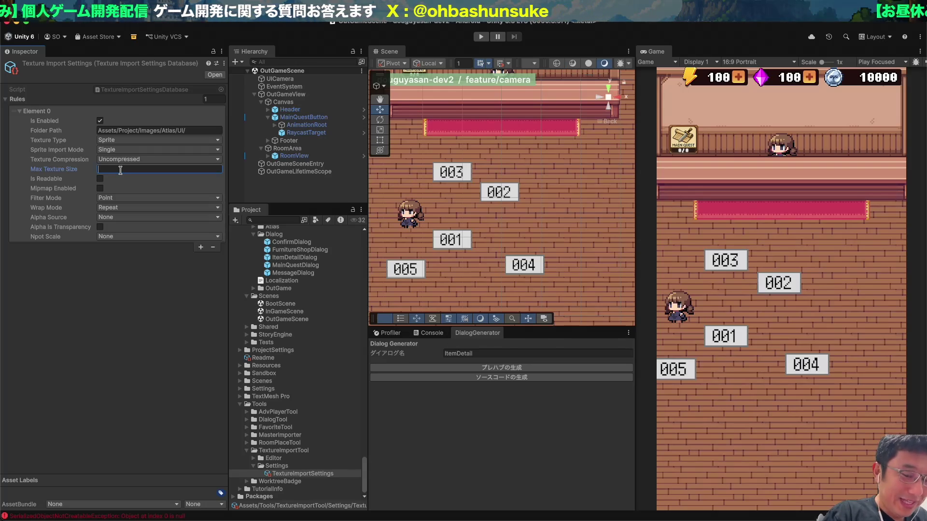
key("super+Tab")
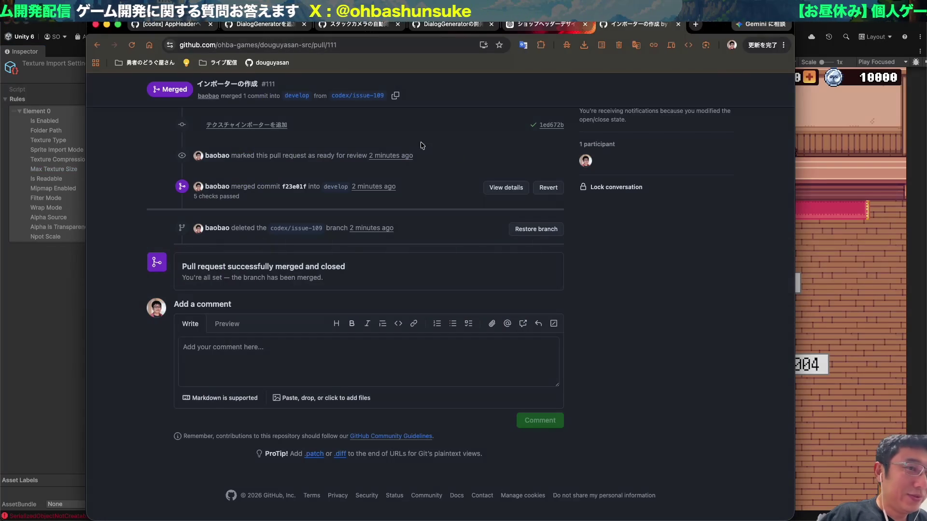
- Move and narrow the Chrome window to uncover Unity, then return to the GitHub page
left_click_drag(719, 24, 839, 24)
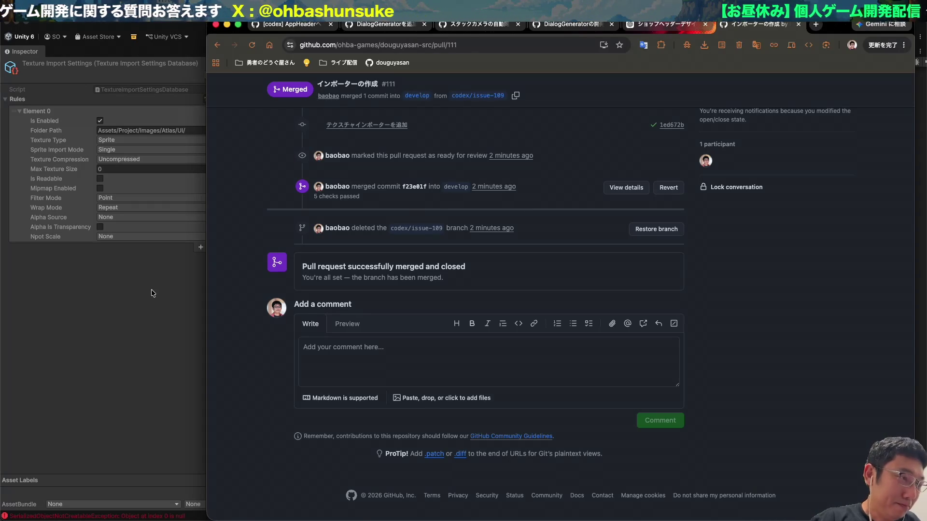
left_click_drag(205, 246, 242, 246)
left_click(116, 316)
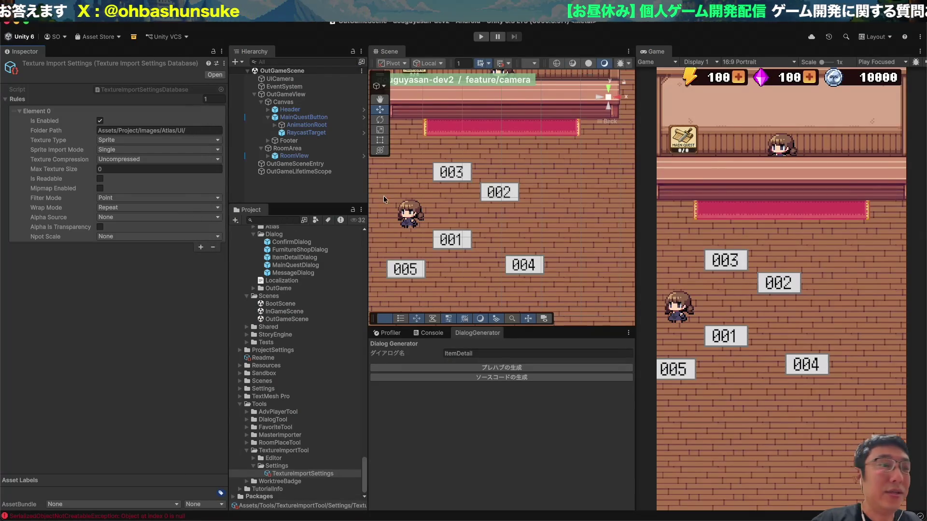
key("super+Tab")
- Start a new issue in the douguyasan-src repository using the タスク template
scroll(496, 151, "up", 10)
left_click(314, 110)
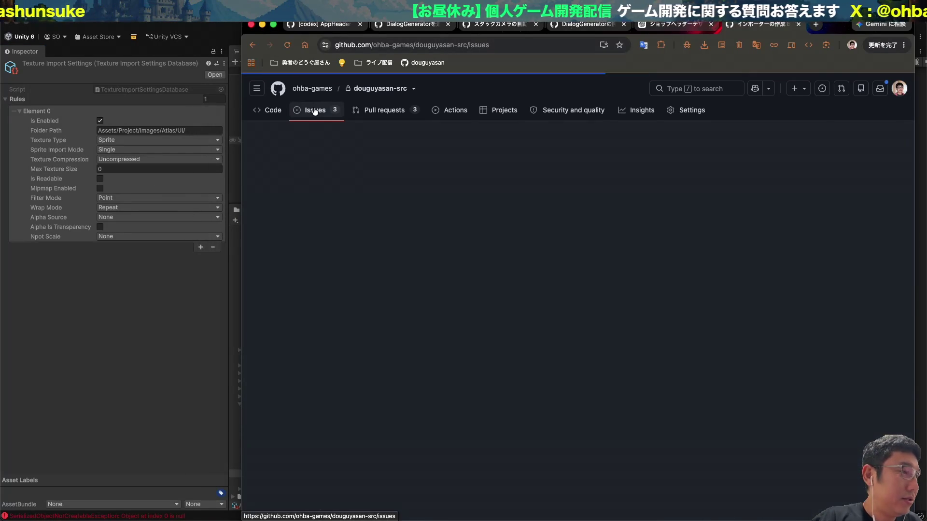
left_click(880, 141)
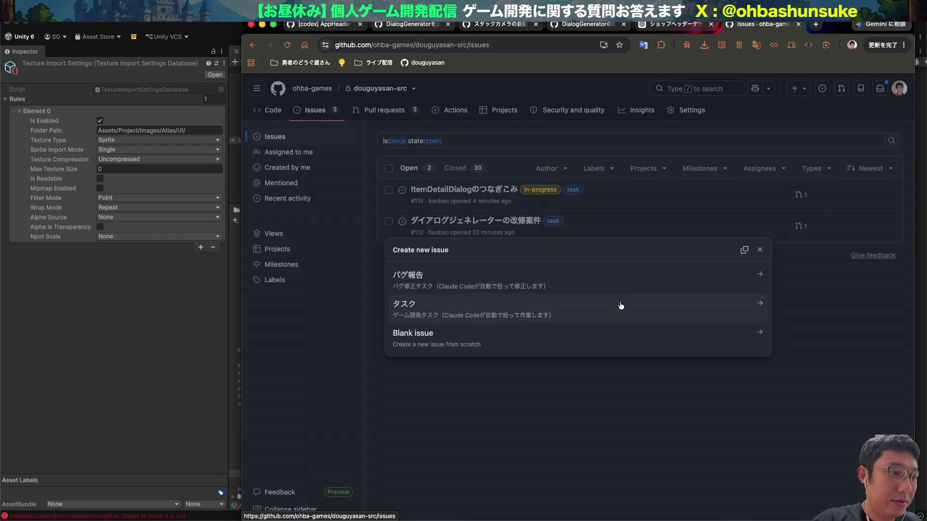
left_click(621, 306)
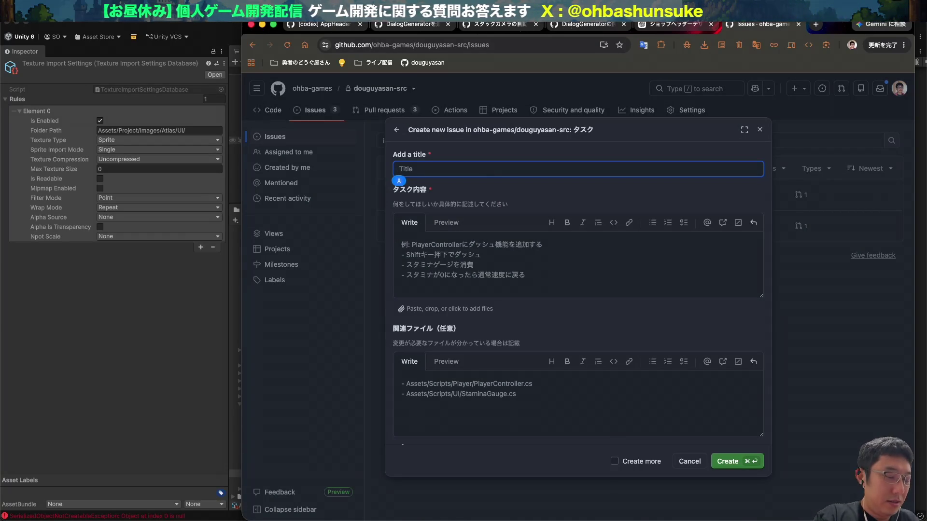
- Dictate the title テクスチャインポーターの改修 and add a MaxTextureSize Enum化 bullet
key("ctrl")
key("ctrl")
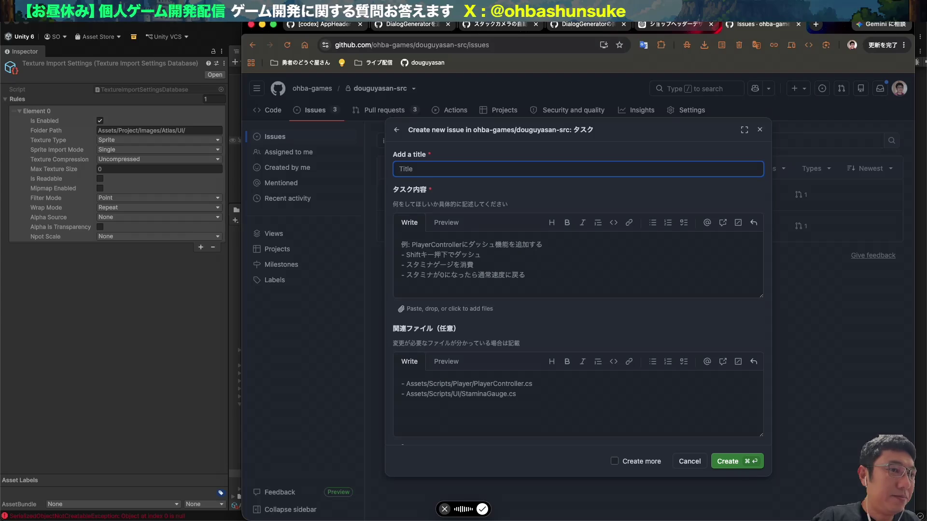
key("ctrl")
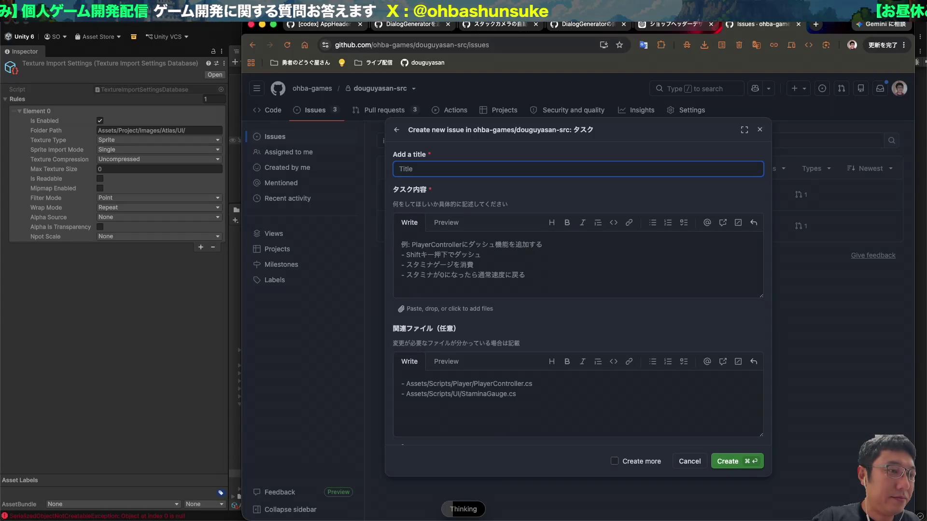
type("テクスチャインポーターの改修")
left_click(465, 269)
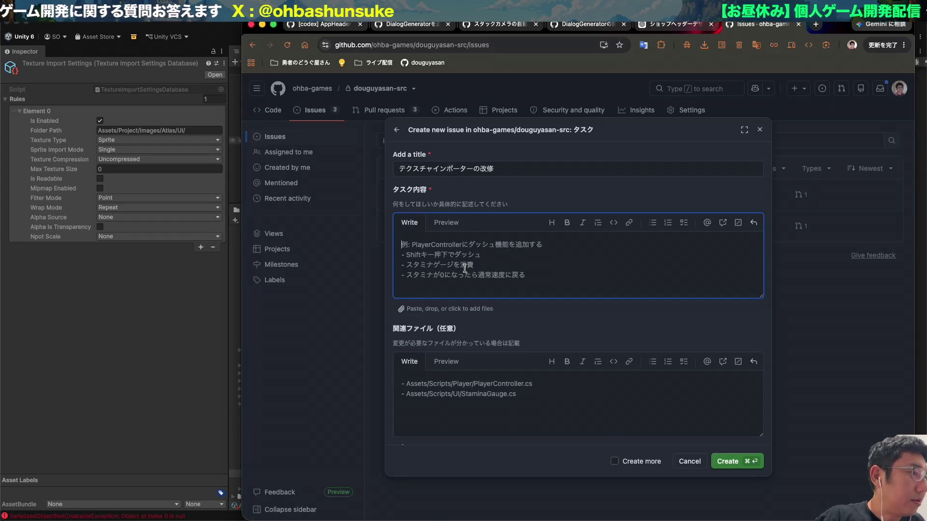
type("M")
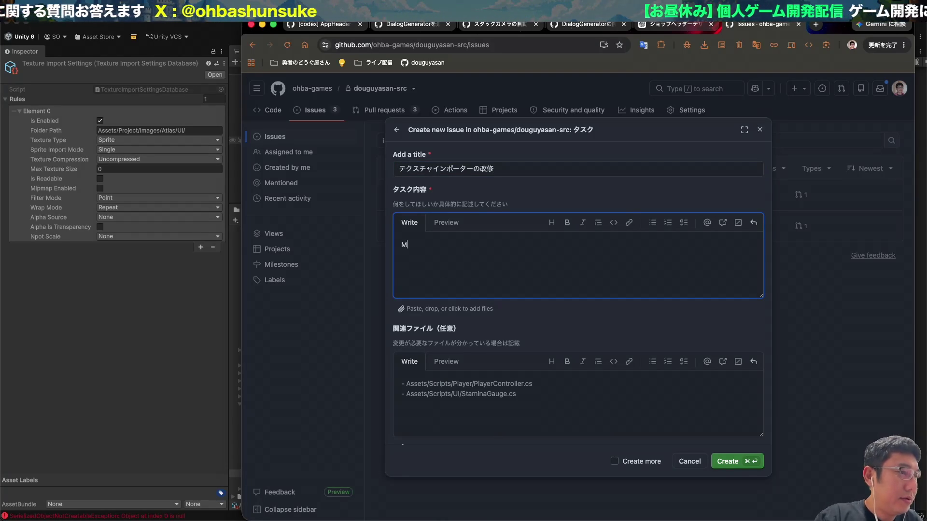
type("axTextureSi")
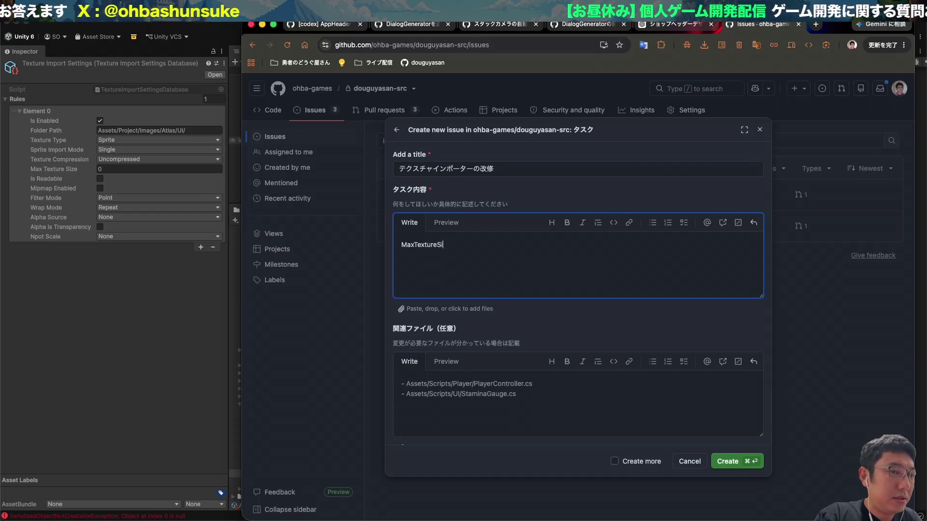
type("zewoEnumka")
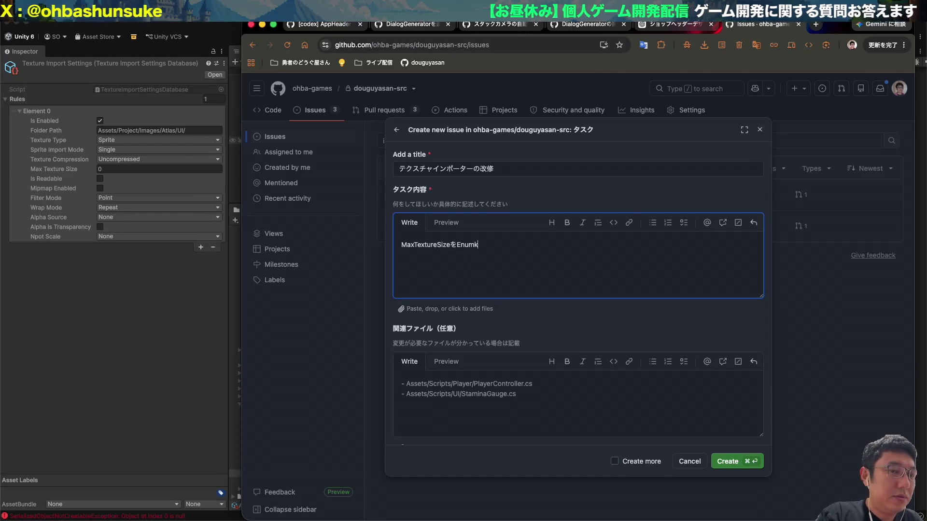
key("space")
key("Return")
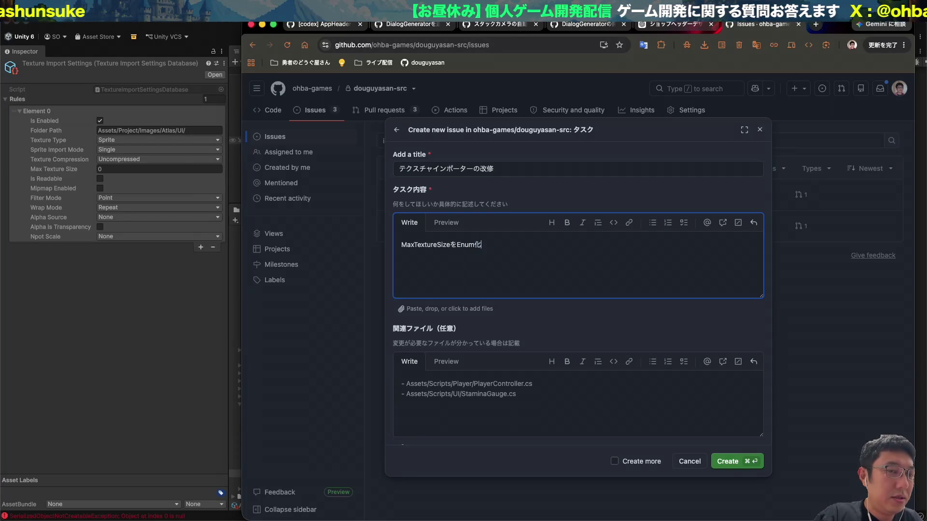
type("-")
key("super+Right")
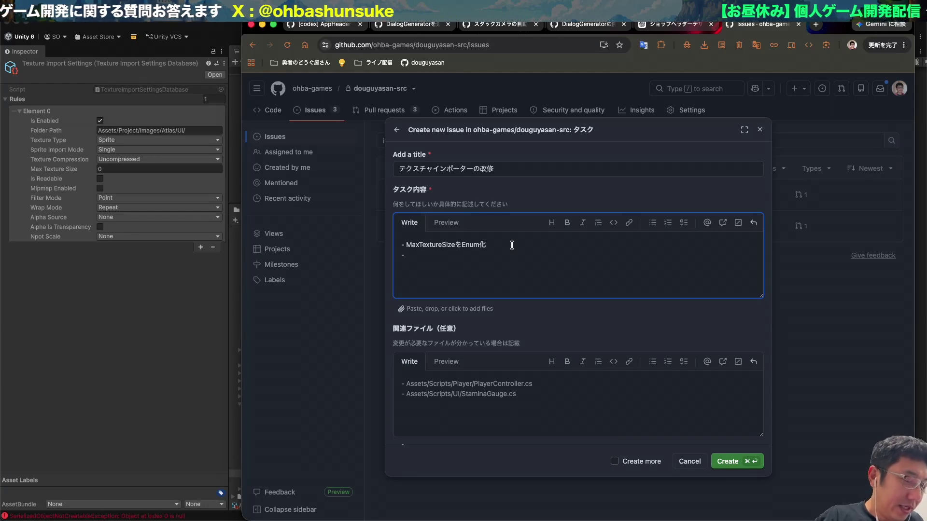
- Dictate the bullet about per-platform compression for iOS and Android, and create issue #117
key("fn")
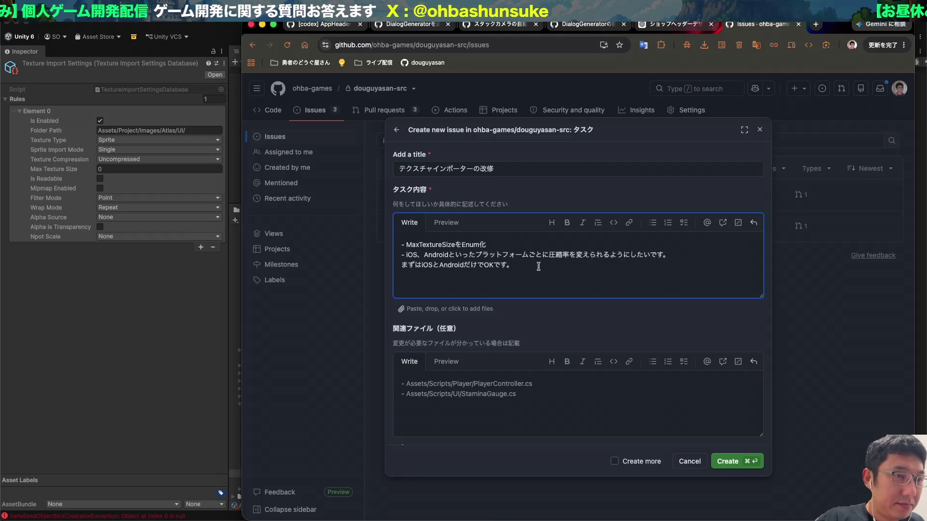
left_click(731, 465)
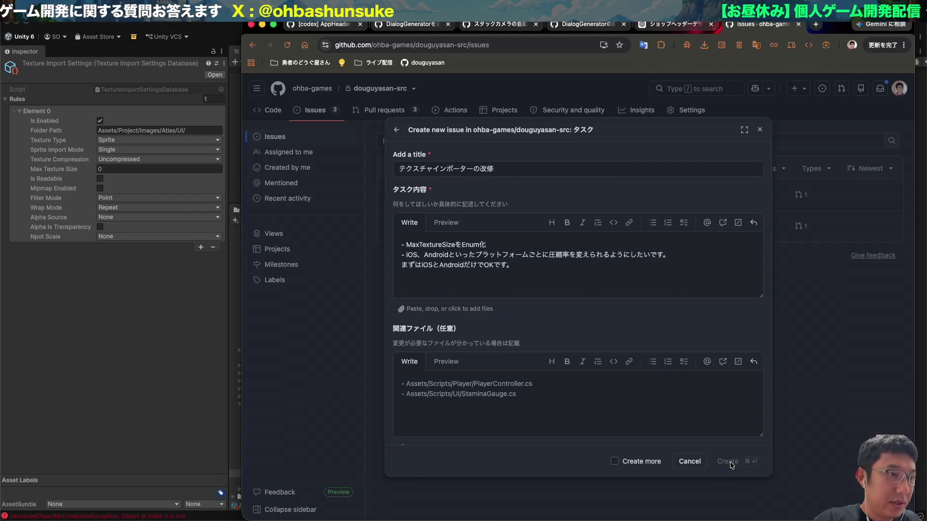
left_click(205, 293)
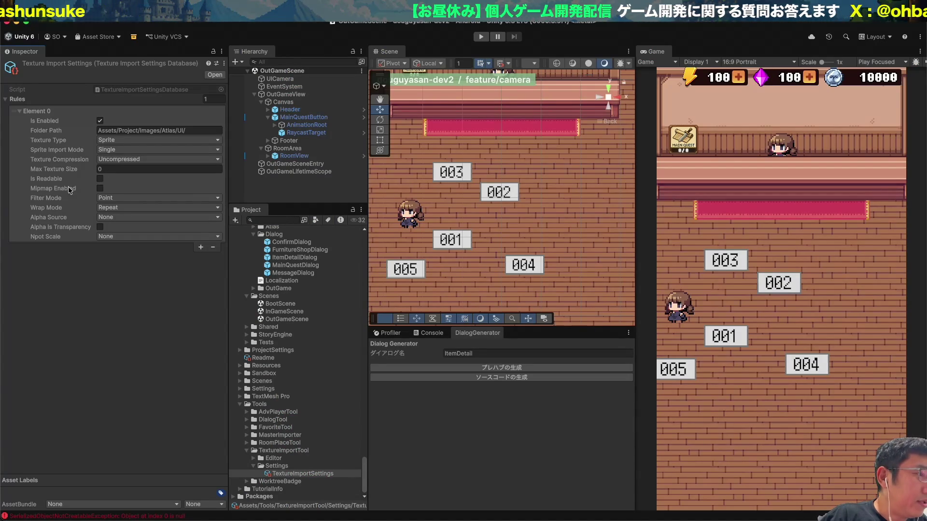
- Set the UI rule's Filter Mode to Bilinear and Wrap Mode to Clamp
left_click(132, 198)
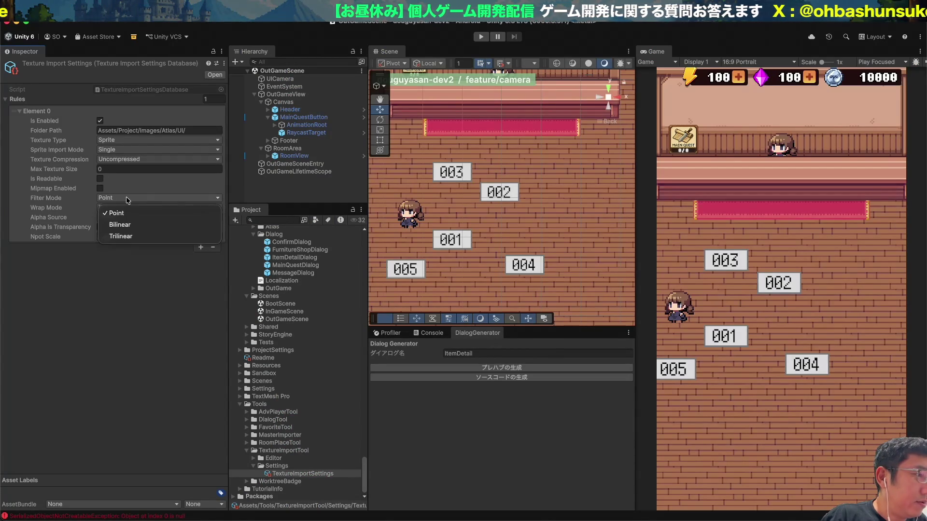
left_click(132, 196)
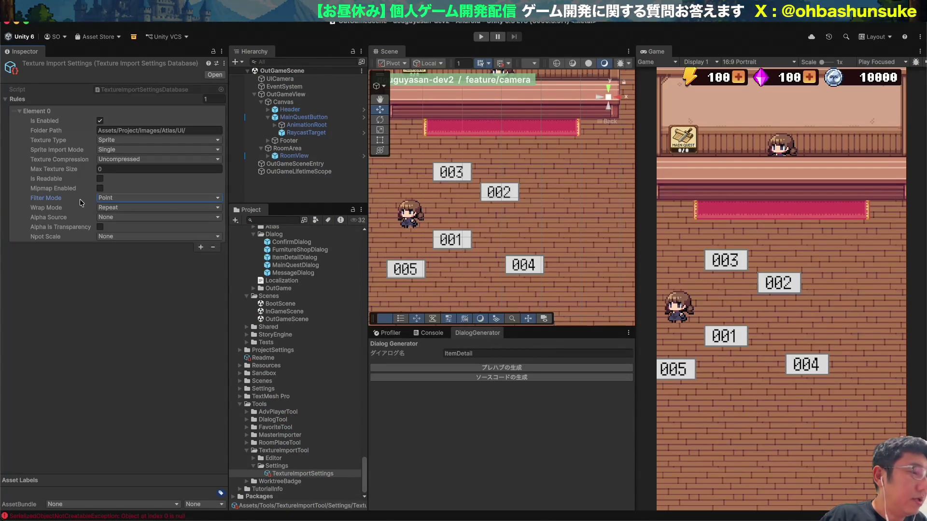
left_click(156, 197)
left_click(145, 224)
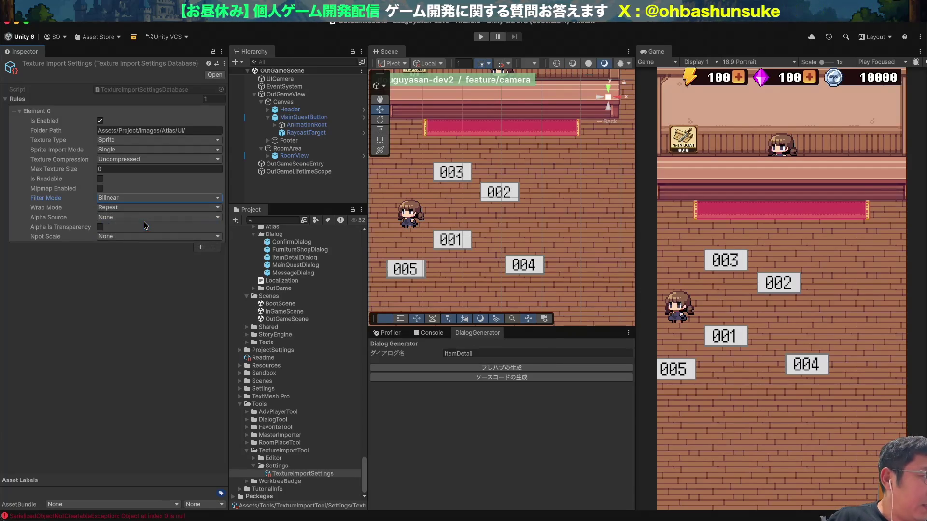
left_click(115, 207)
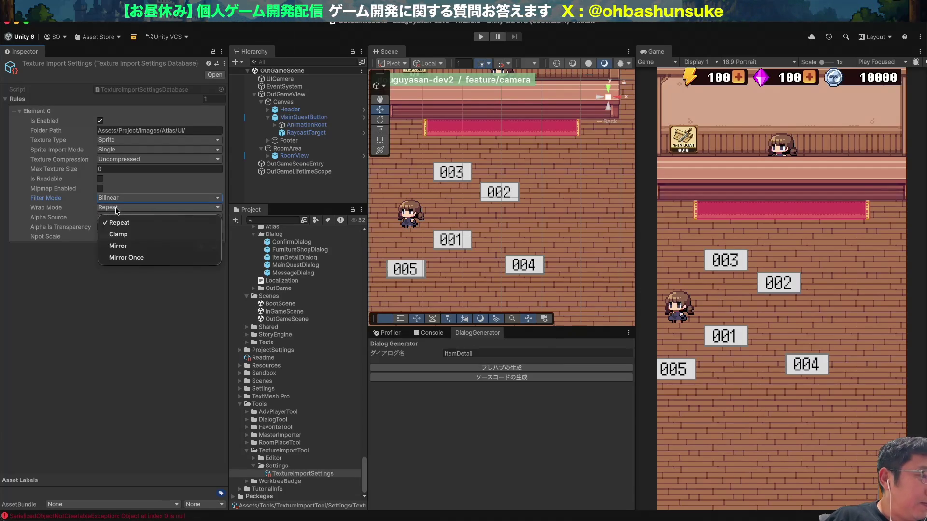
left_click(124, 233)
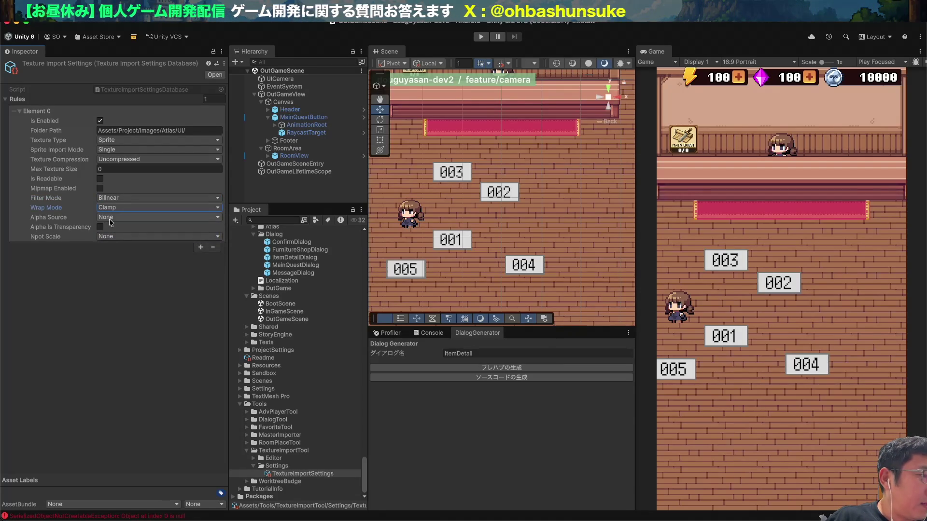
- Leave Alpha Source as None and enable Alpha Is Transparency
left_click(111, 218)
left_click(78, 215)
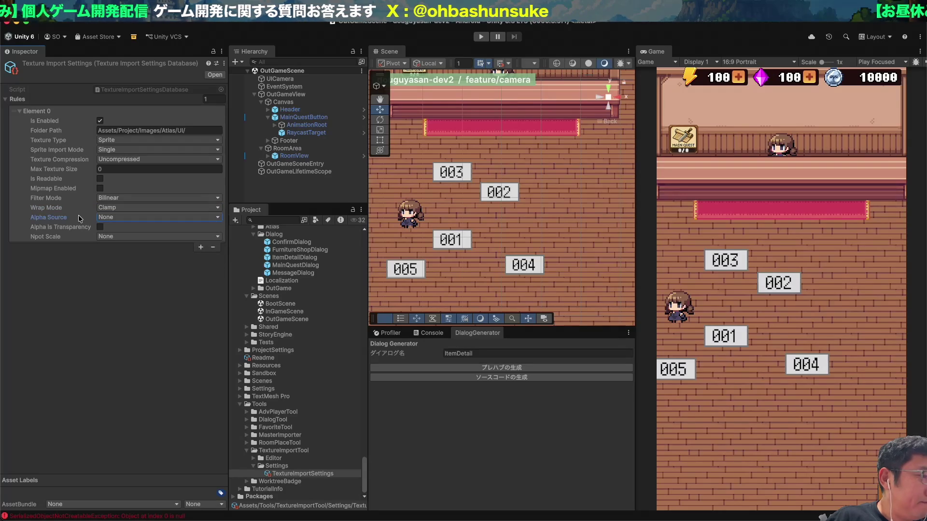
left_click(81, 223)
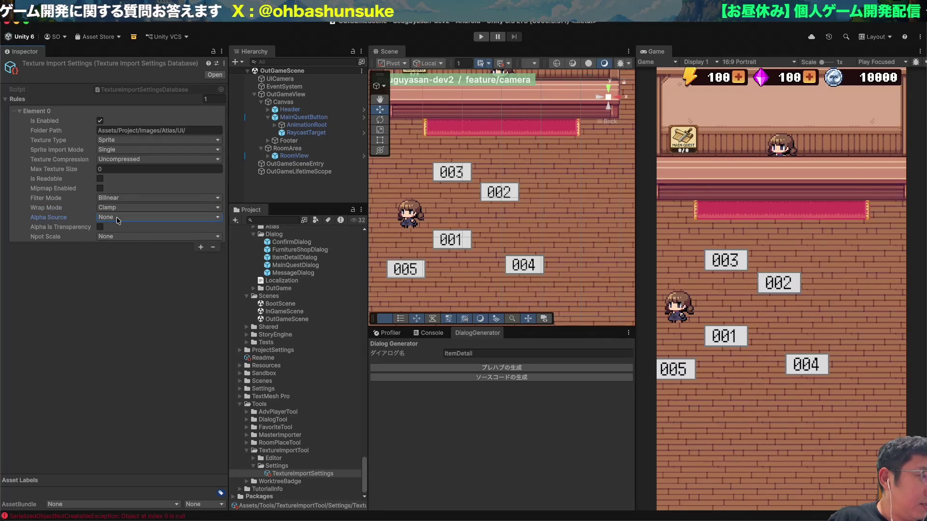
left_click(80, 218)
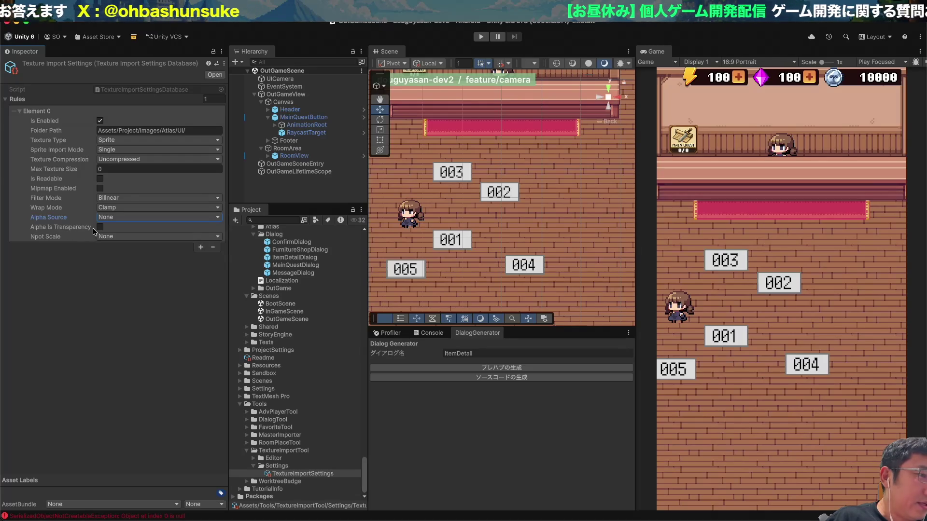
left_click(100, 228)
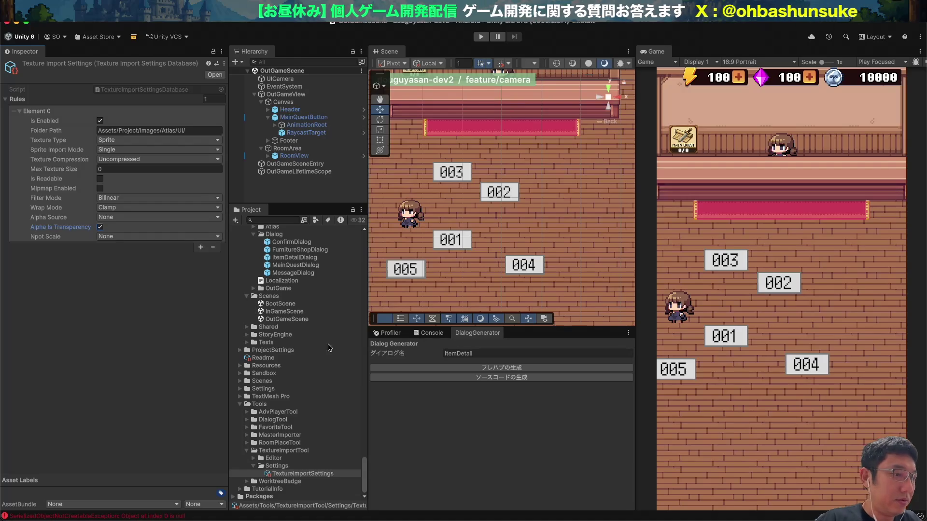
- Try btn_add_s_yellow's Texture Type as Default and back, discarding the unapplied change
scroll(335, 346, "up", 10)
scroll(334, 350, "down", 10)
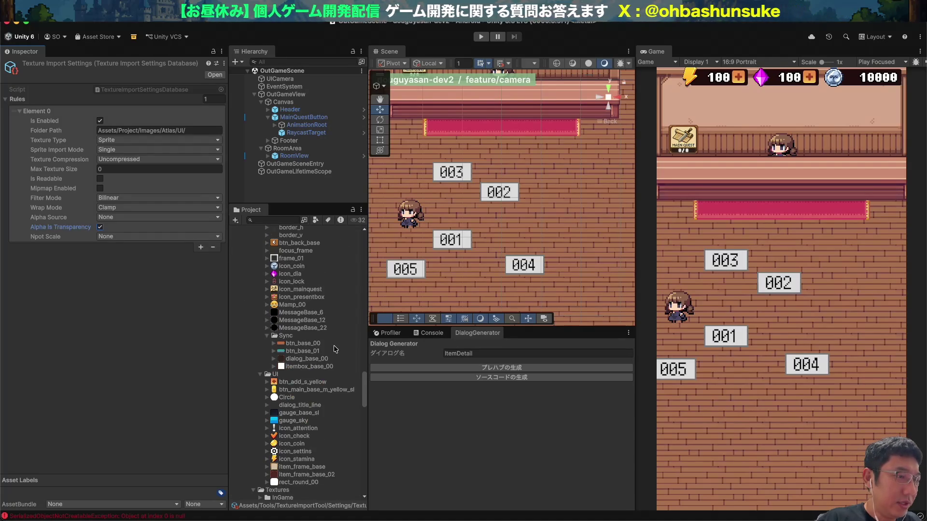
left_click(288, 384)
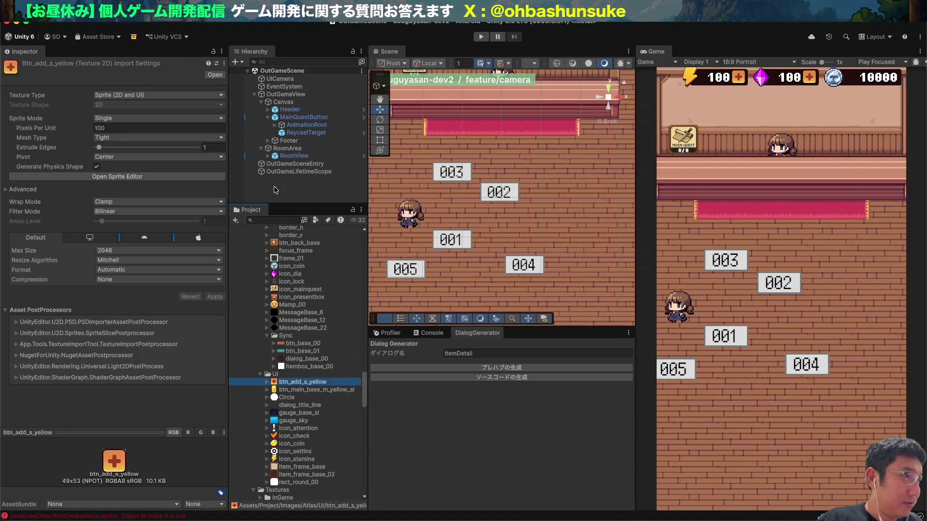
left_click(174, 94)
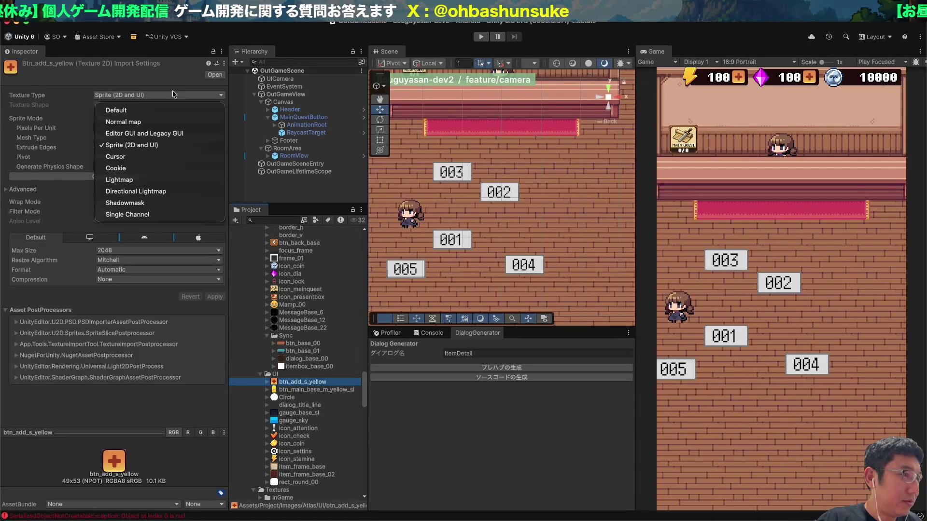
left_click(155, 109)
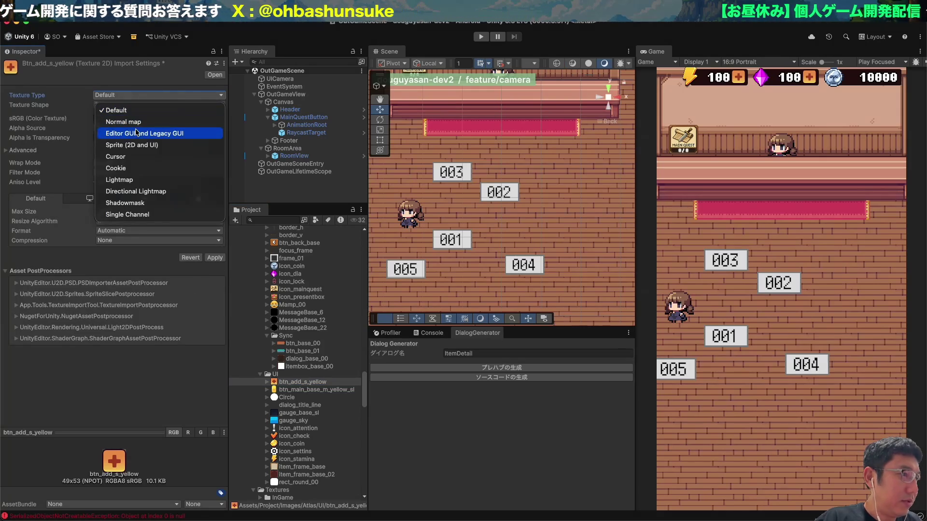
left_click(165, 145)
scroll(315, 424, "down", 3)
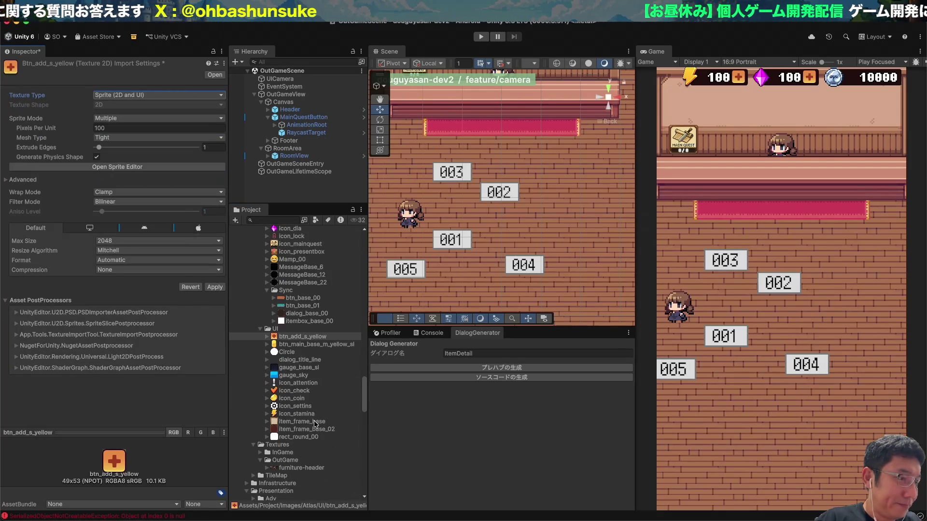
left_click(303, 395)
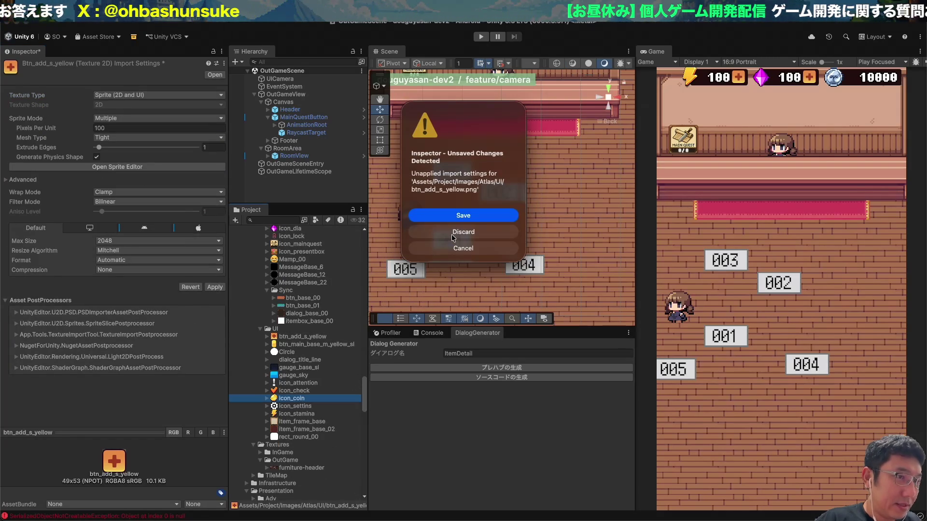
key("Return")
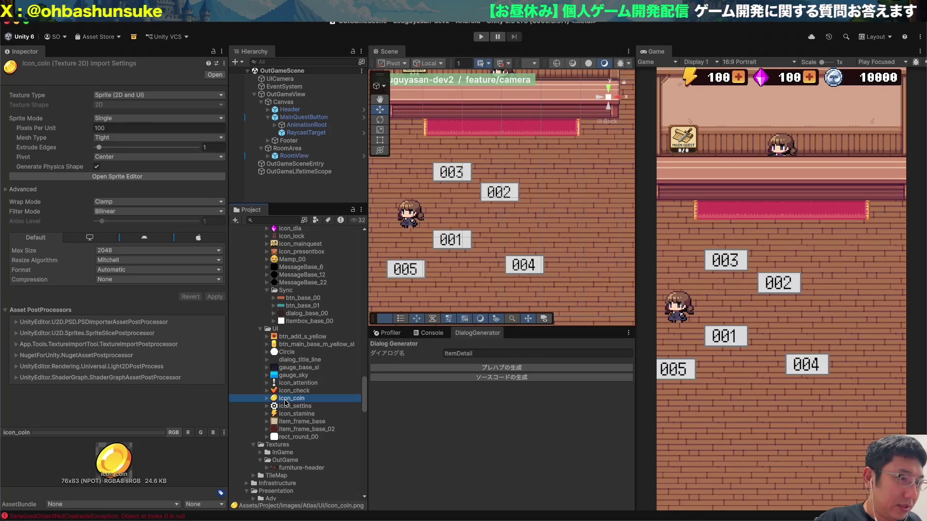
- Apply Default Texture Type to icon_coin twice, confirming it reverts to Sprite, Clamp, Bilinear
left_click(140, 96)
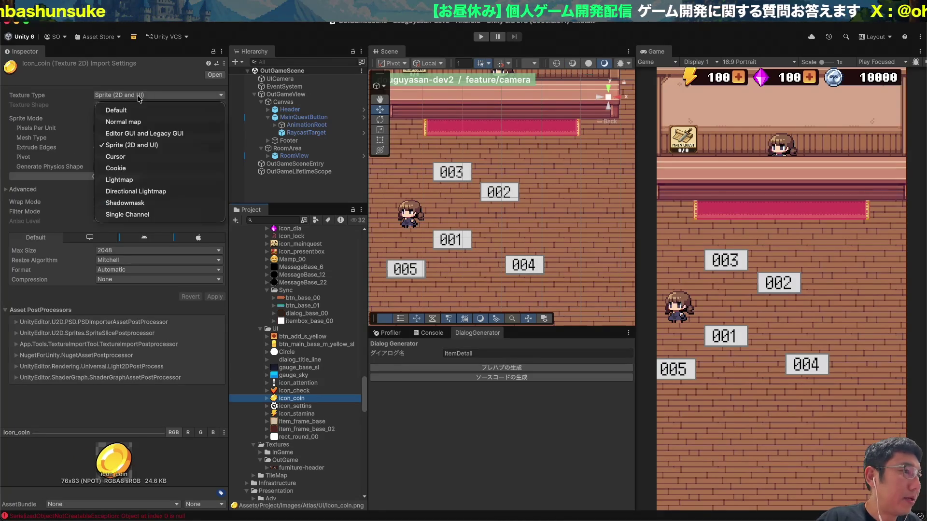
left_click(116, 110)
left_click(216, 259)
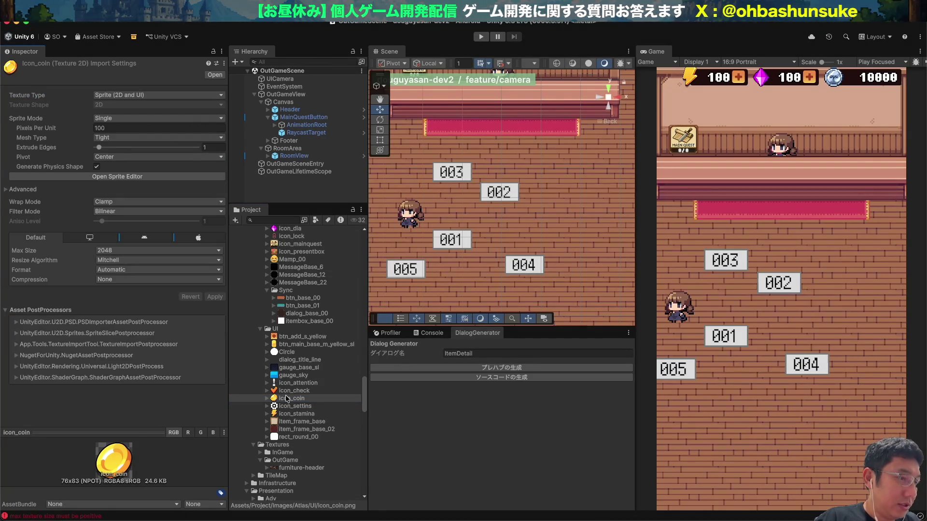
left_click(274, 400)
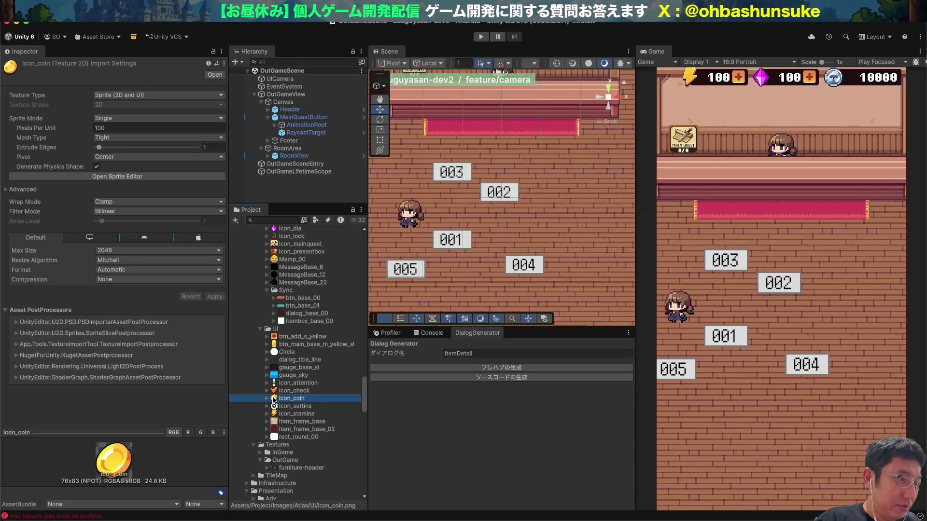
left_click(157, 96)
left_click(145, 112)
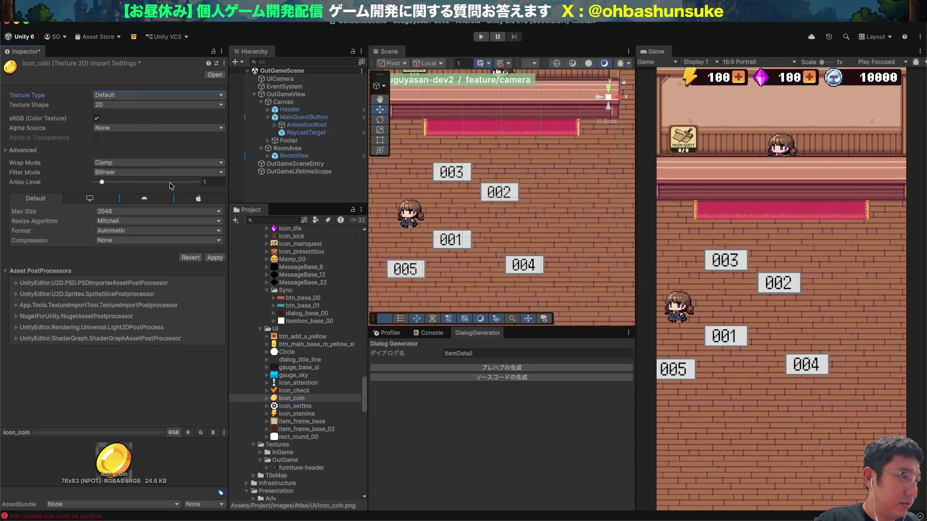
left_click(215, 259)
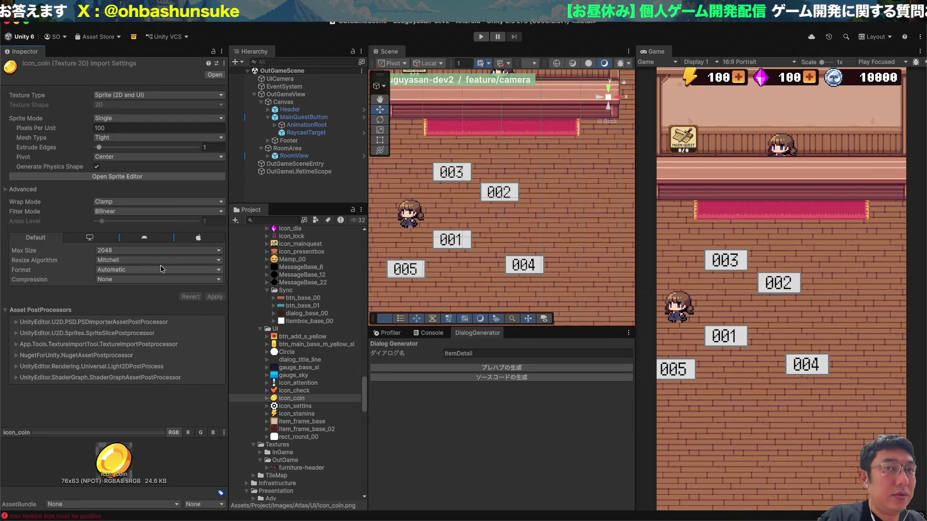
key("super+Tab")
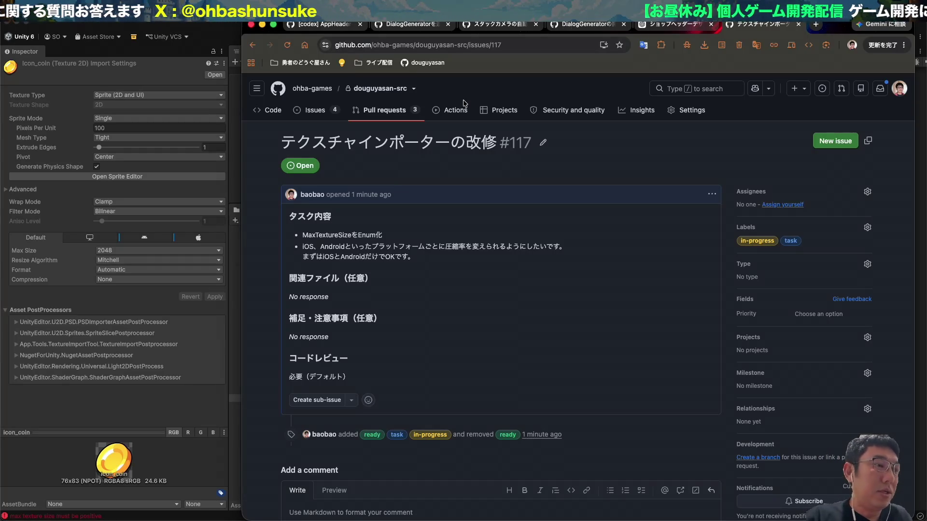
left_click(99, 284)
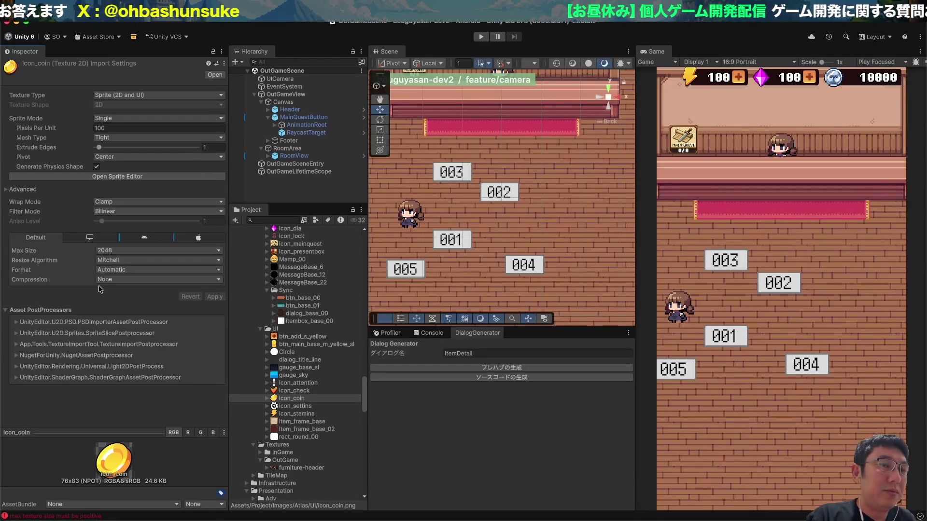